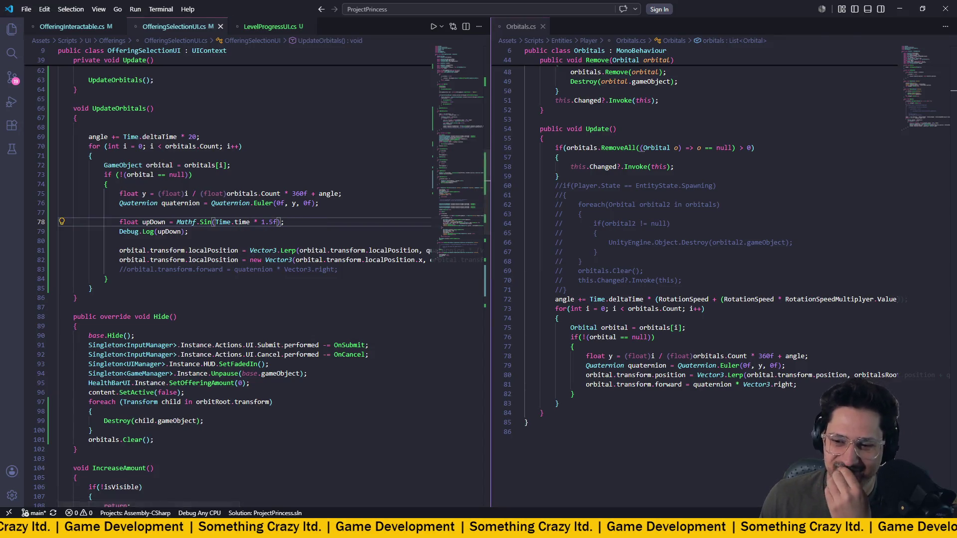
- Switch from the OfferingSelectionUI.cs code back to the Unity Editor
key(alt+Tab)
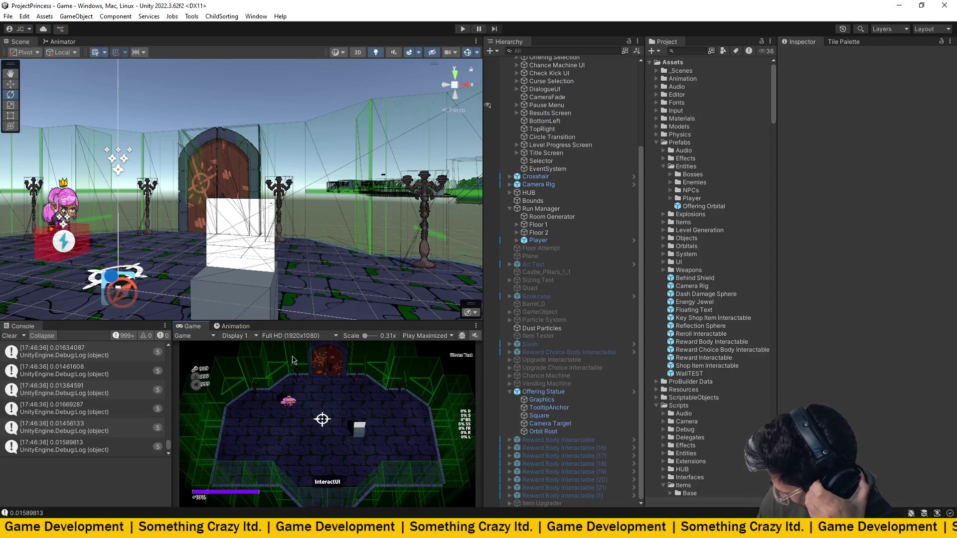
- Clear the Console, enter Play mode, and choose Start Game on the title screen
click(14, 337)
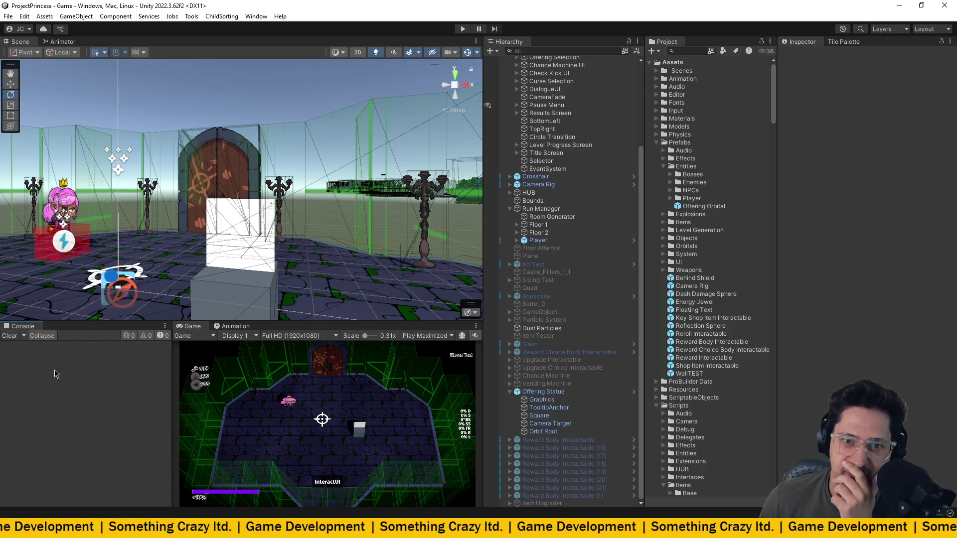
click(462, 29)
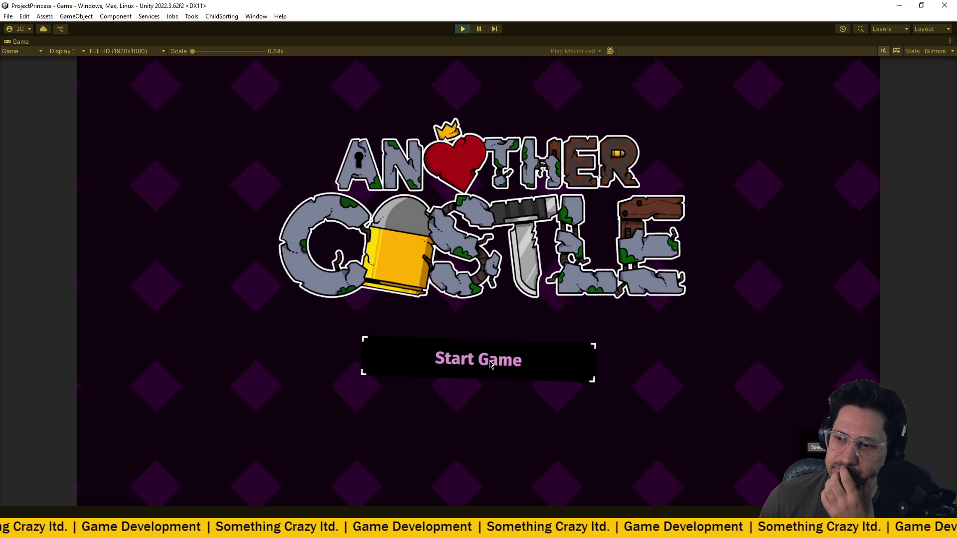
click(490, 365)
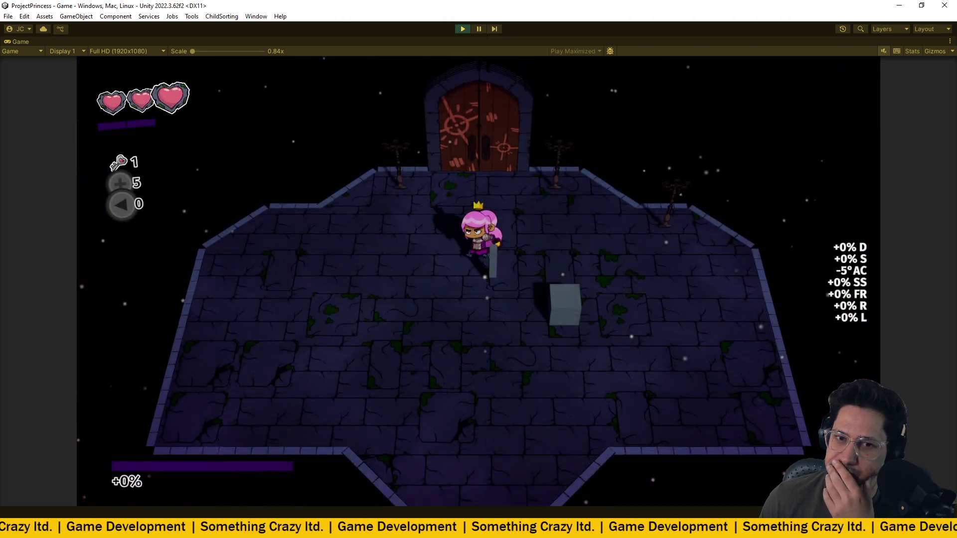
- Walk the princess through the door, past Castle Foyer, to the offering statue
key(w)
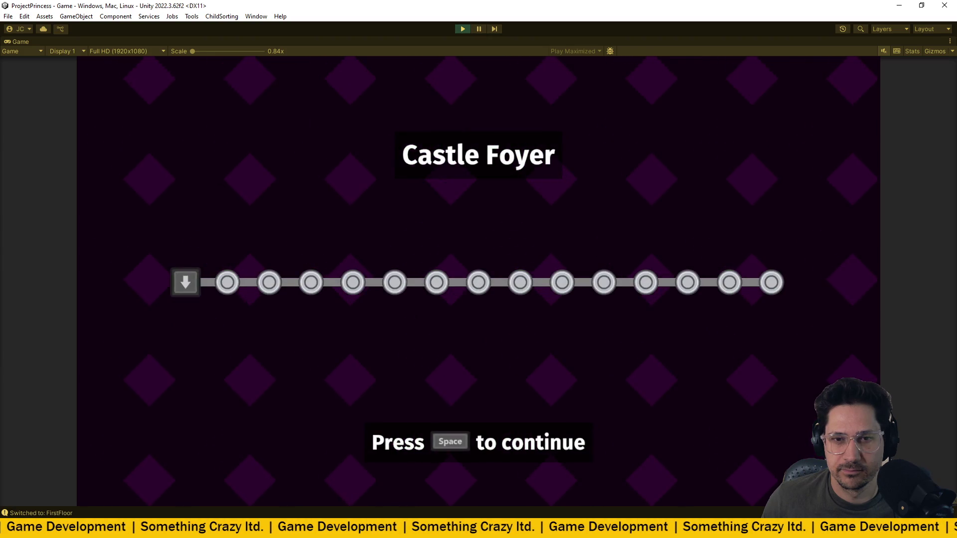
key(space)
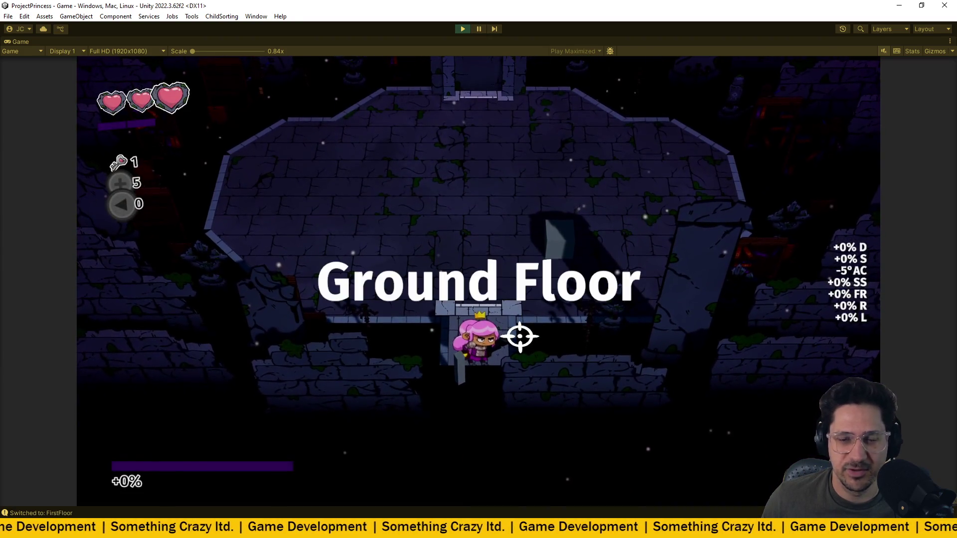
key(d)
key(w)
key(a)
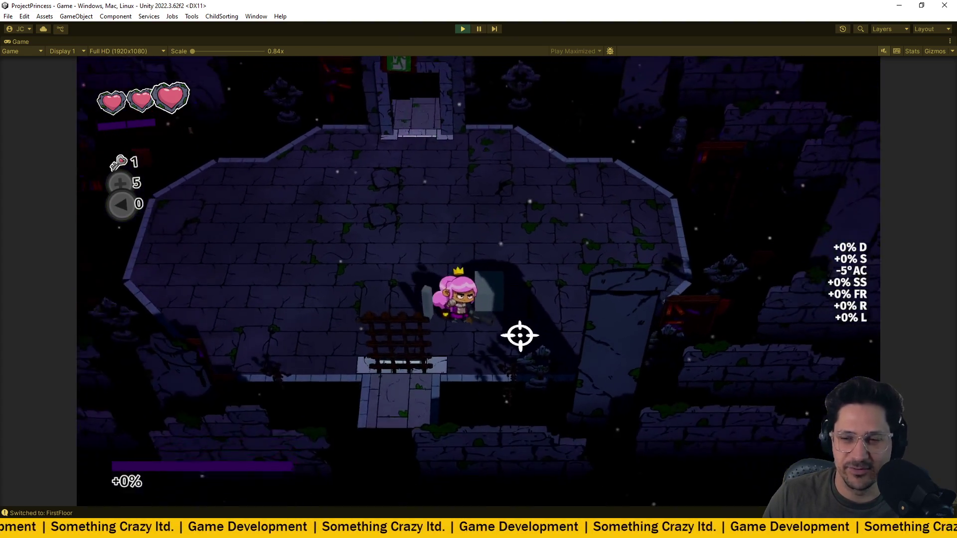
key(w)
key(a)
key(d)
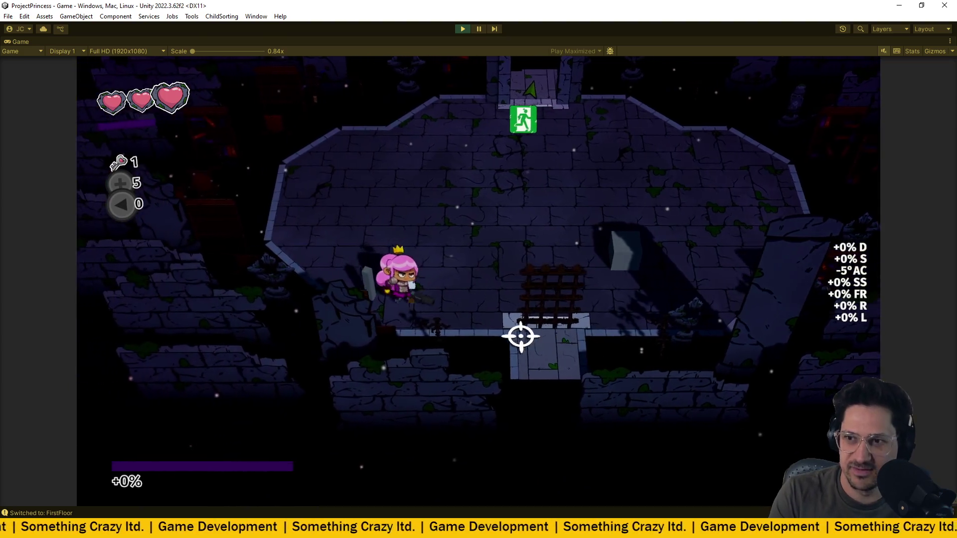
- Try Trade Health for Items, raising the hearts offered, then close it and check the Console logs
key(e)
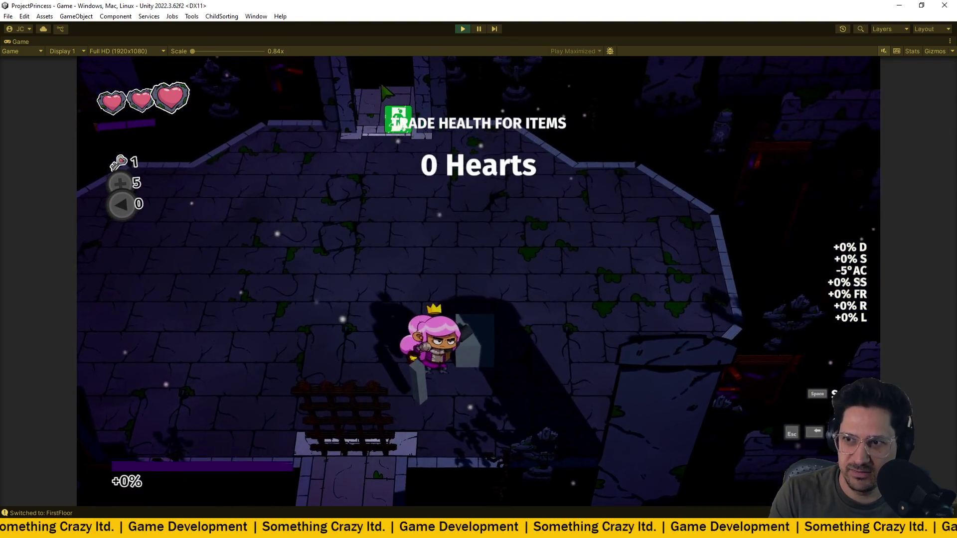
key(w)
key(w)
key(w)
key(w)
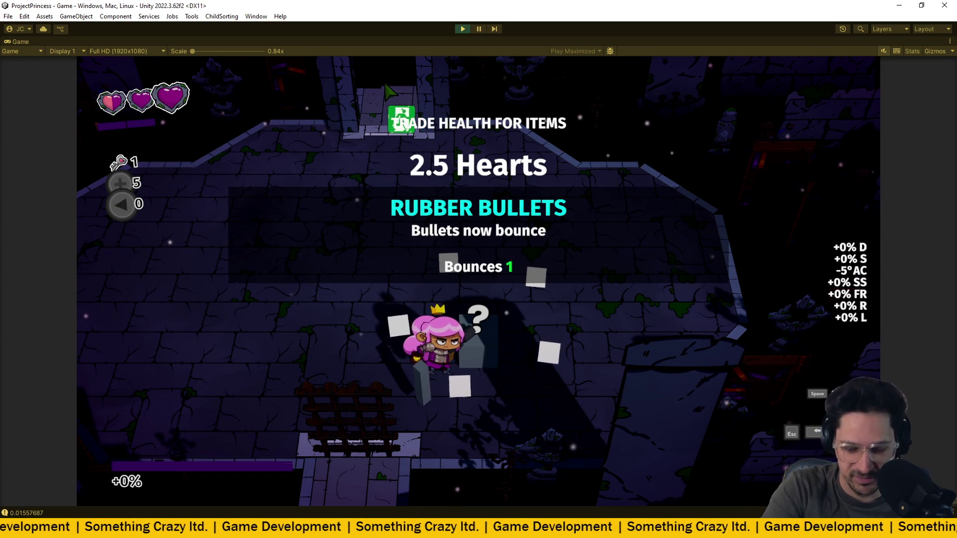
key(w)
key(w)
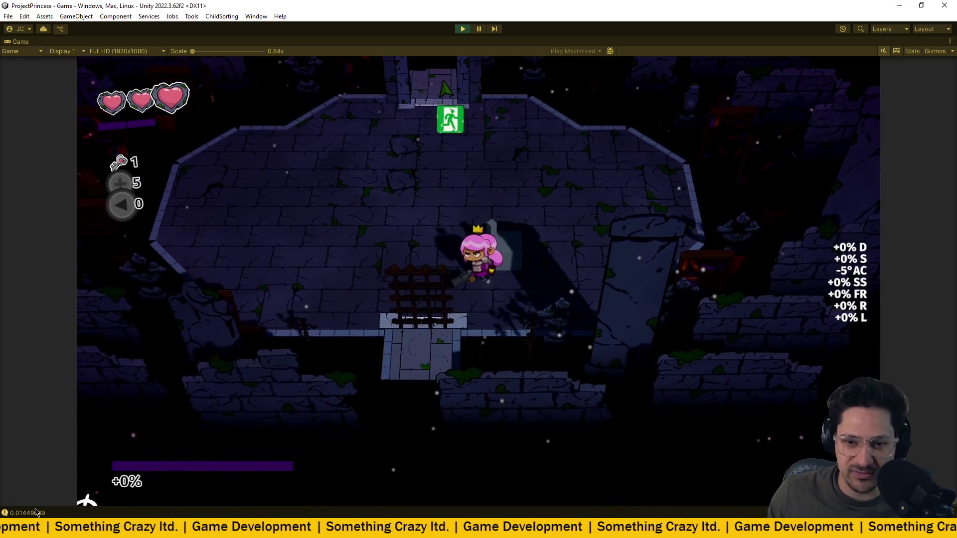
key(ctrl+shift+c)
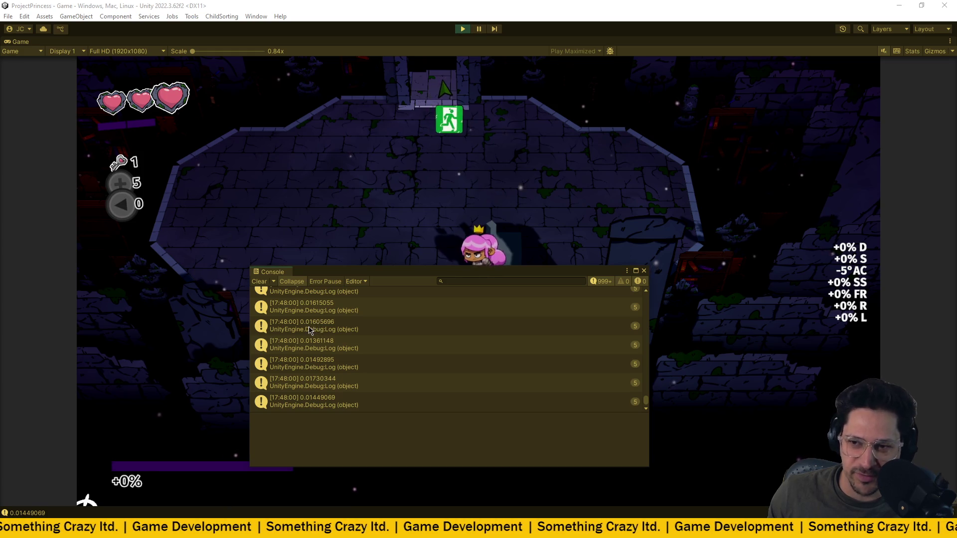
click(644, 271)
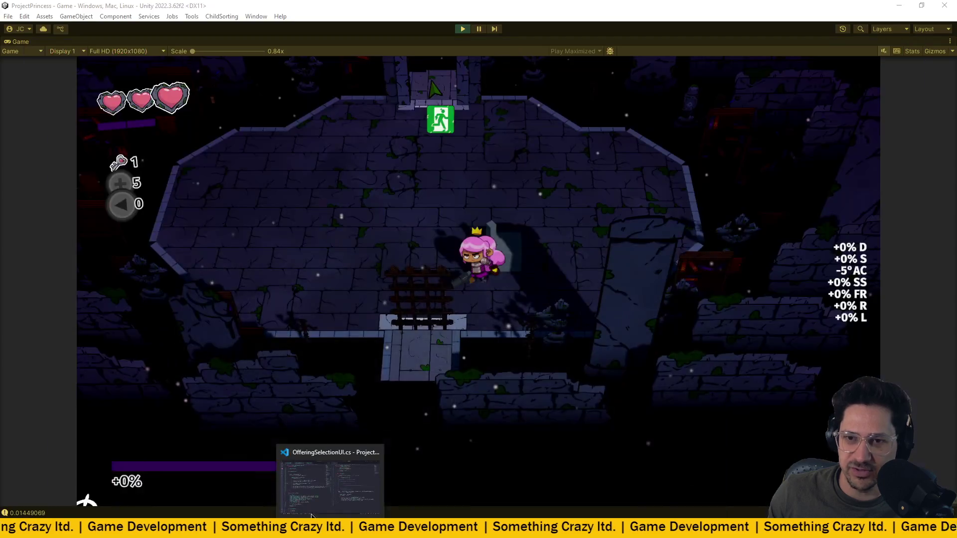
- Delete 'Time.time * 1.5f' from Mathf.Sin on line 78, leaving Mathf.Sin()
click(312, 516)
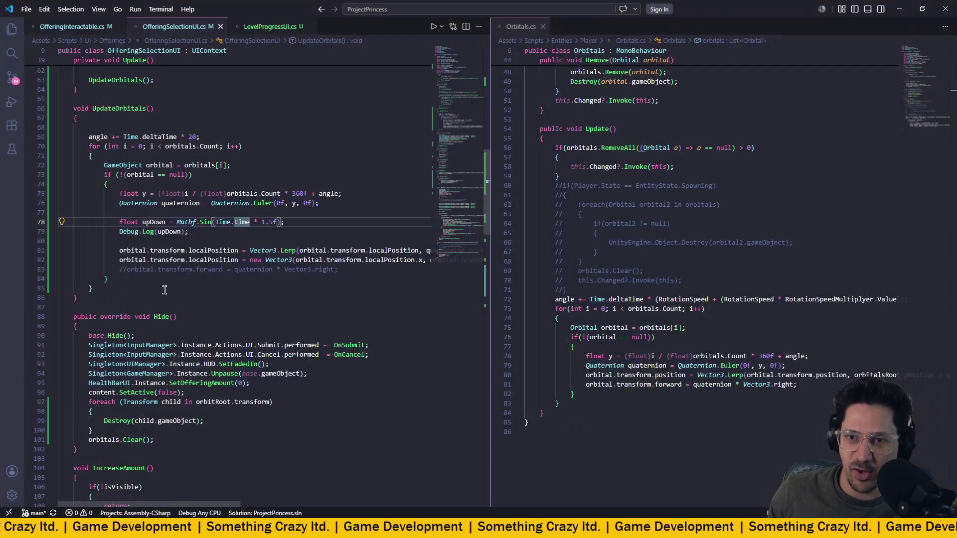
scroll(208, 251, up, 1)
click(207, 250)
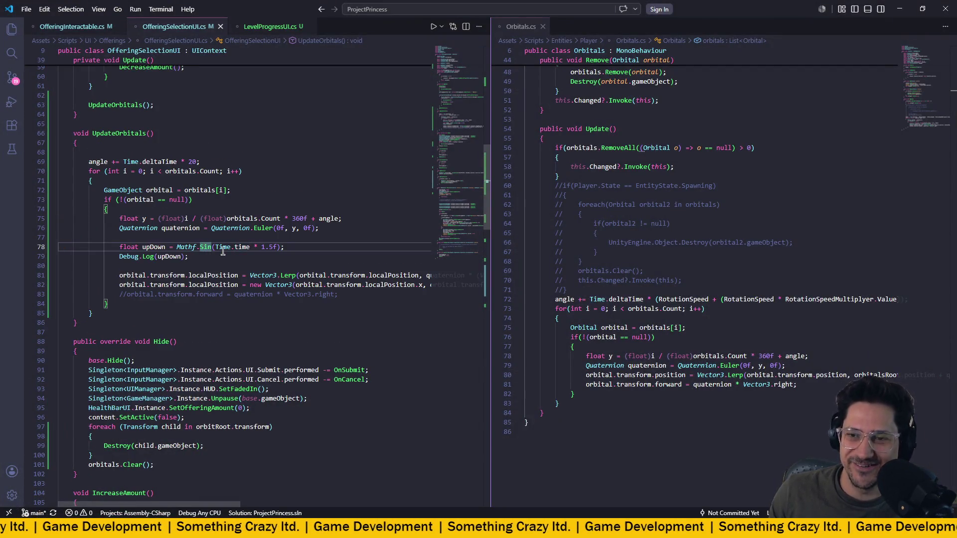
mouse_move(204, 248)
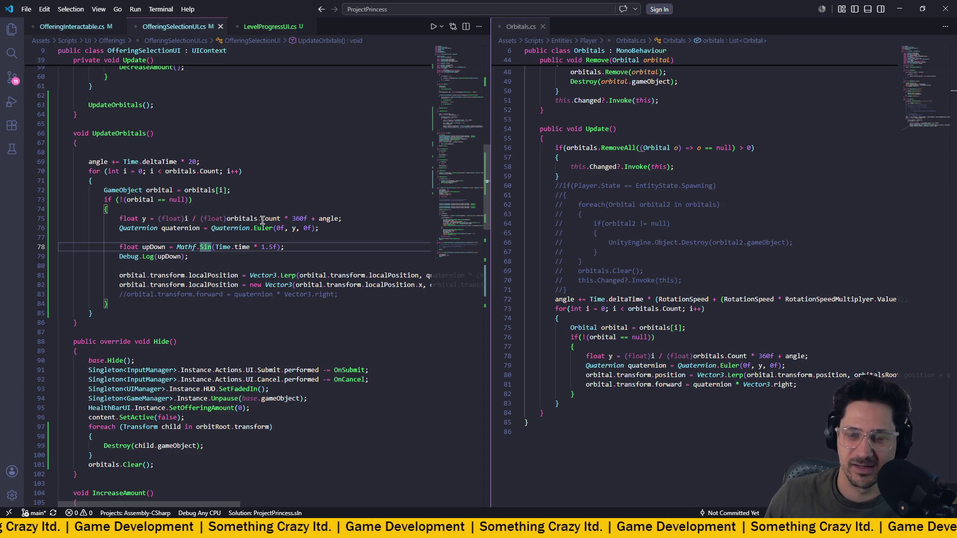
click(302, 248)
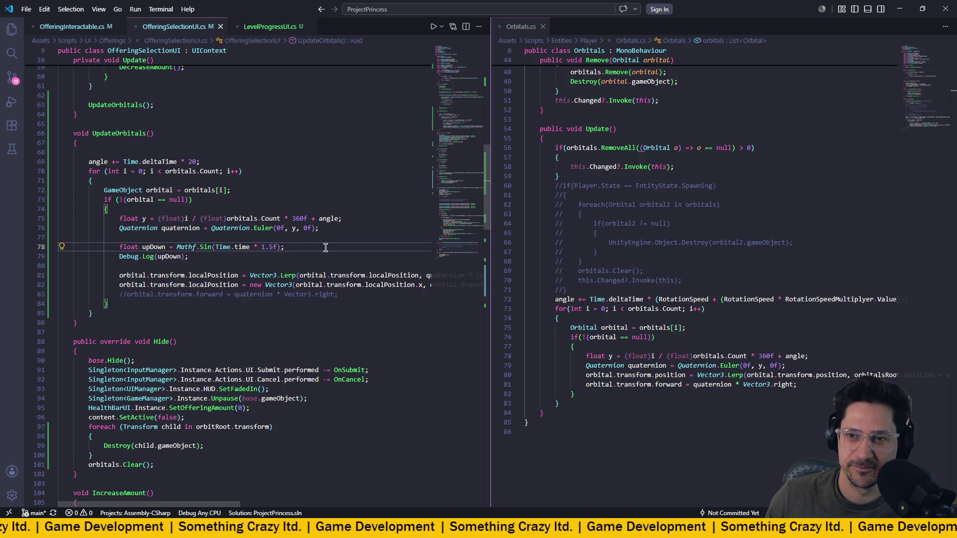
click(214, 248)
drag(216, 249, 275, 247)
key(BackSpace)
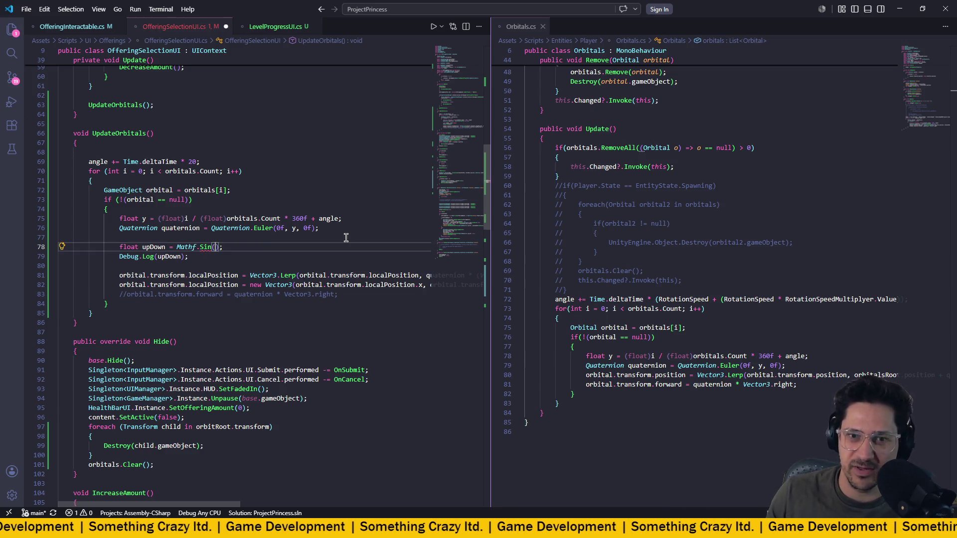
double_click(186, 248)
click(208, 248)
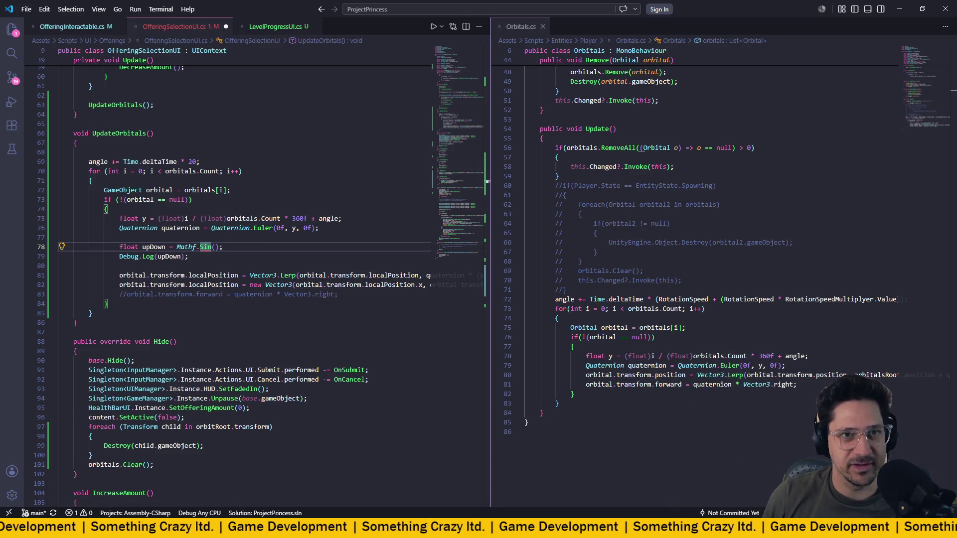
key(alt+Tab)
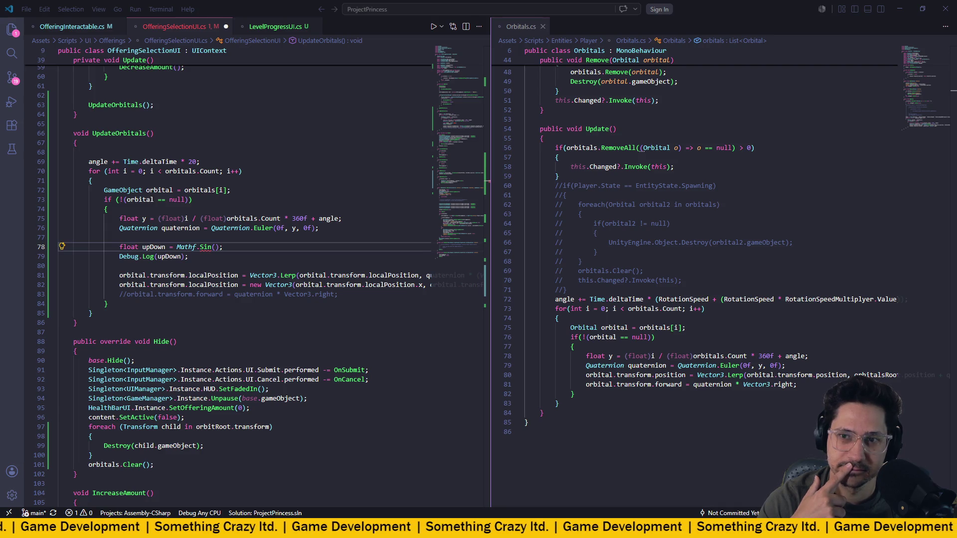
- Put Time.time inside Mathf.Sin on line 78, removing a stray '*'
click(219, 247)
text(Time.ti)
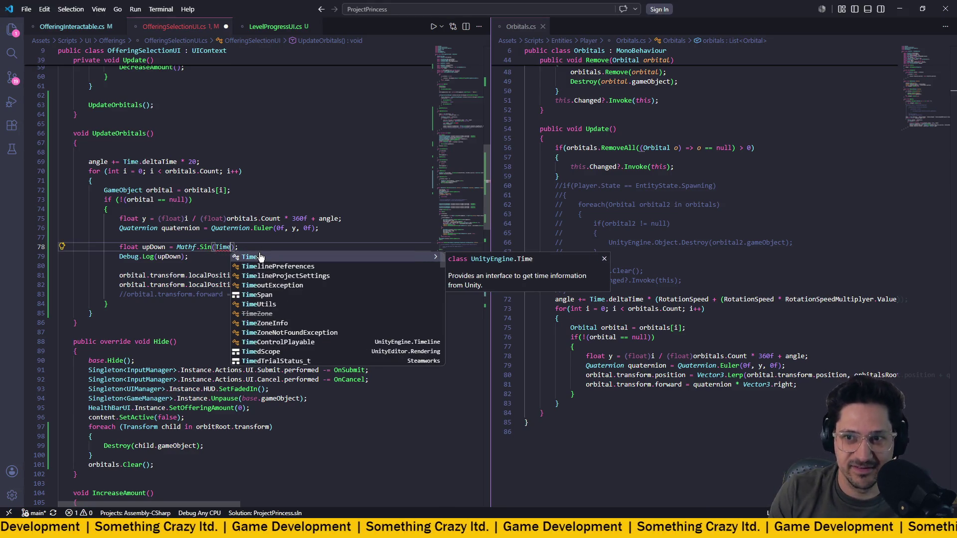
text(me)
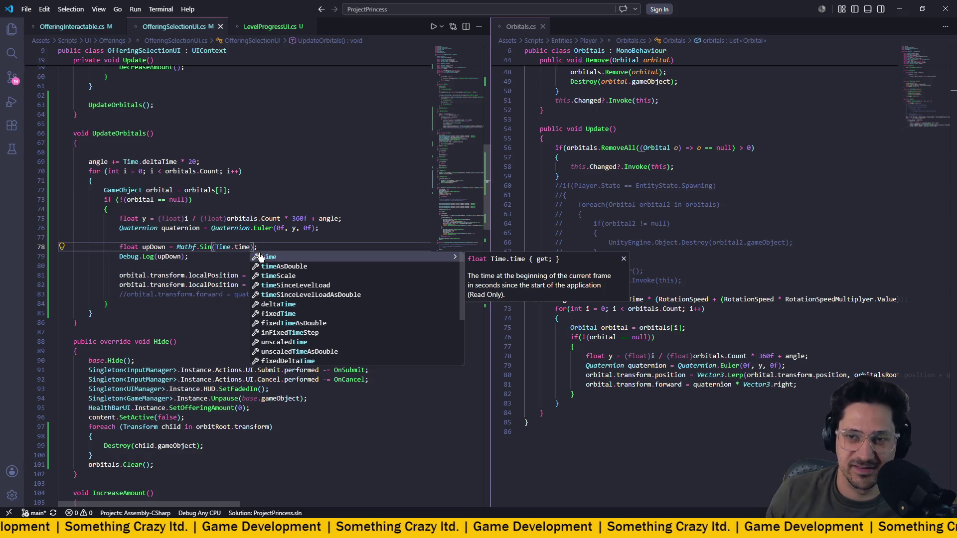
key(Escape)
click(264, 248)
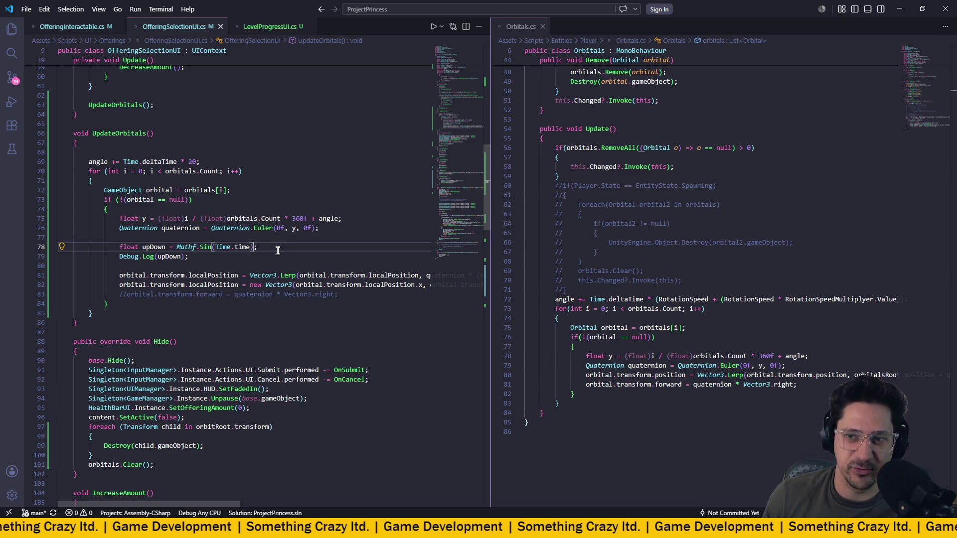
text(*)
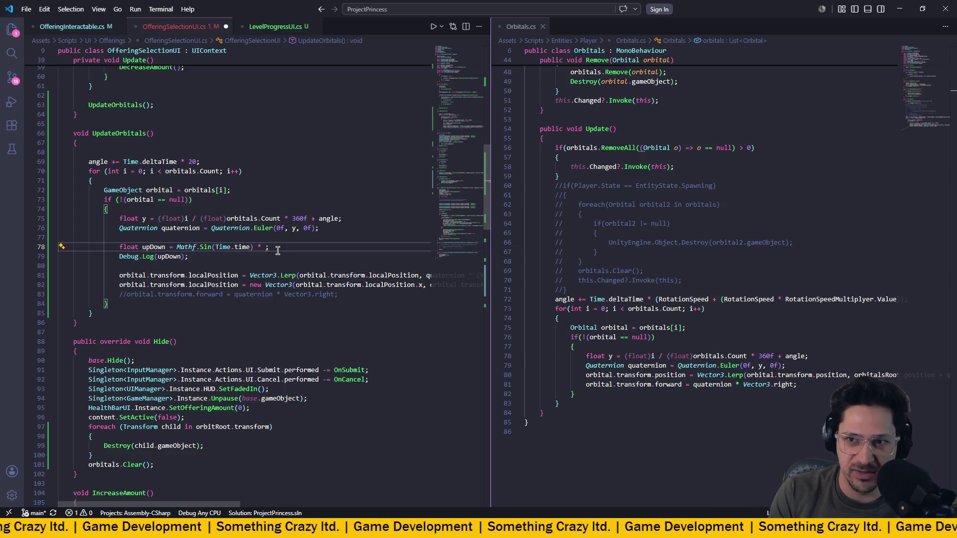
key(BackSpace)
key(BackSpace)
key(BackSpace)
key(Insert)
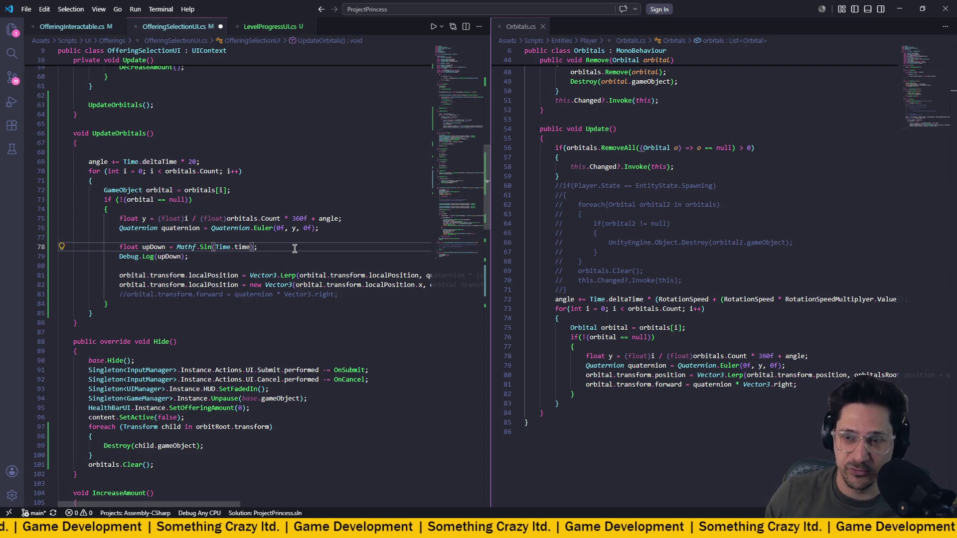
- Place the cursor after upDown in the Debug.Log call on line 79
click(295, 248)
click(171, 257)
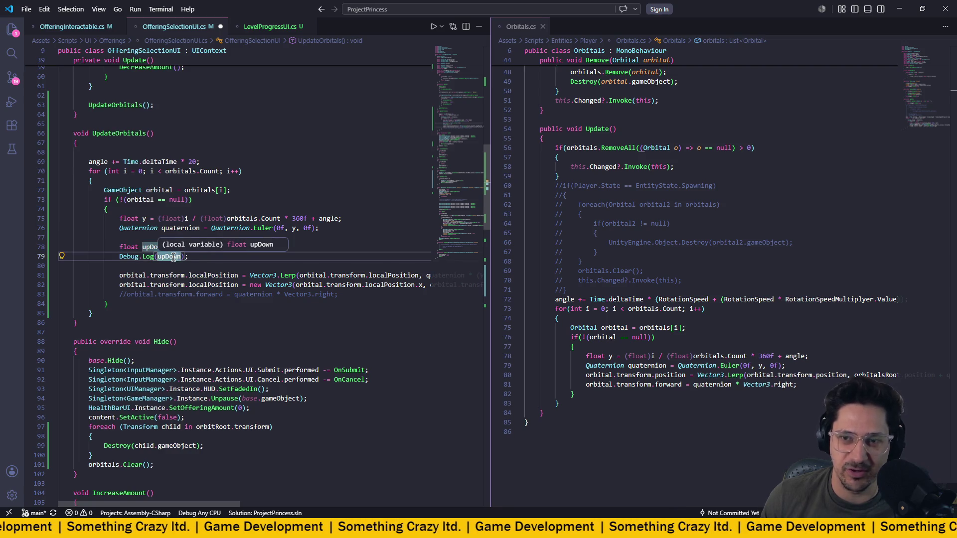
click(340, 249)
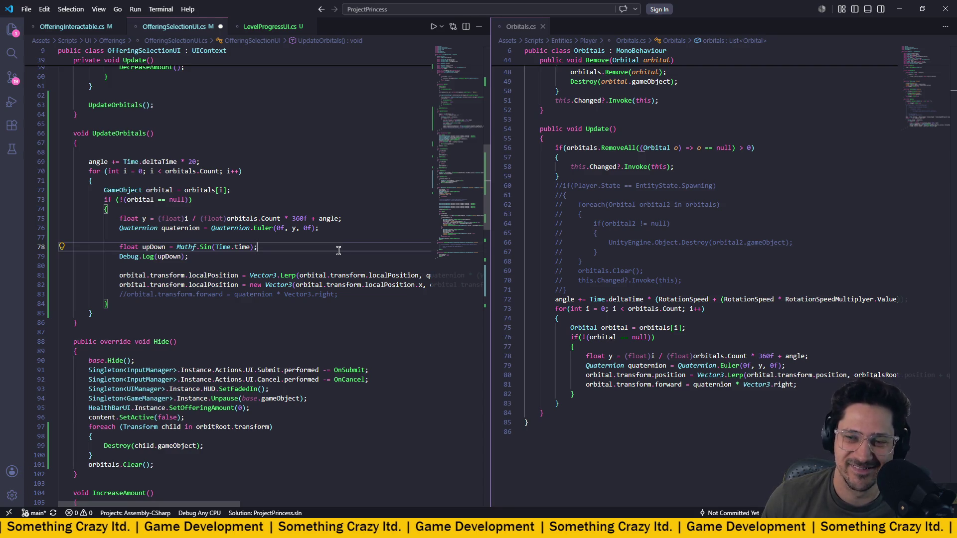
click(183, 257)
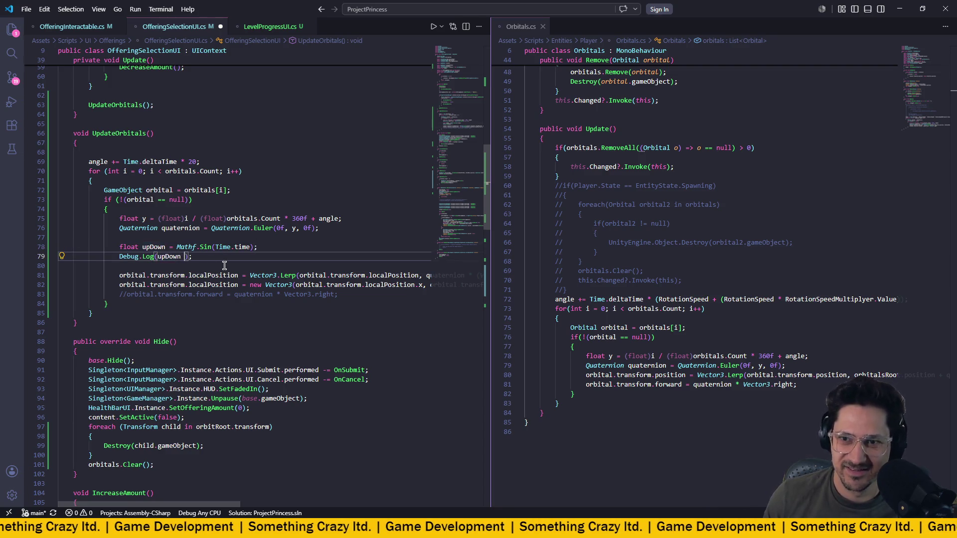
- Make line 79 read Debug.Log(upDown * 5)
text(* 5)
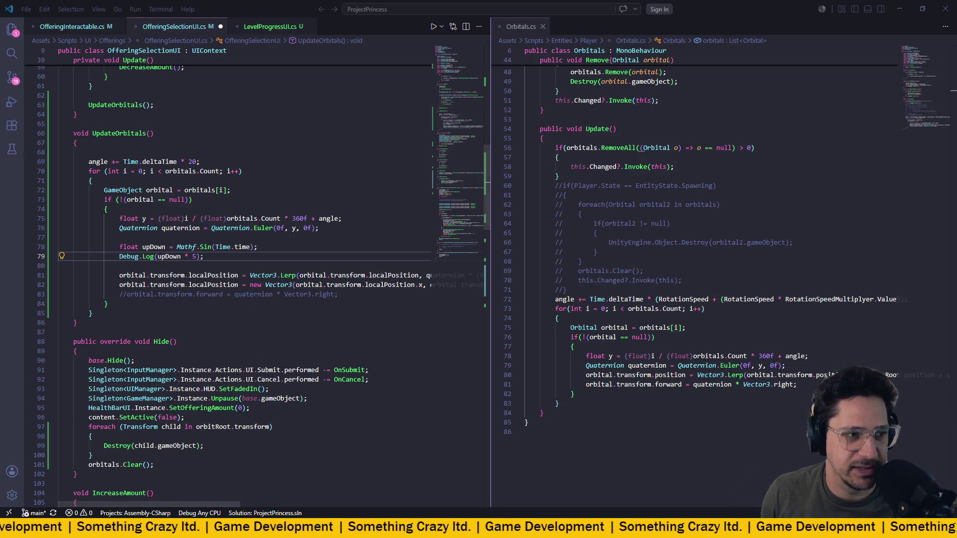
click(197, 256)
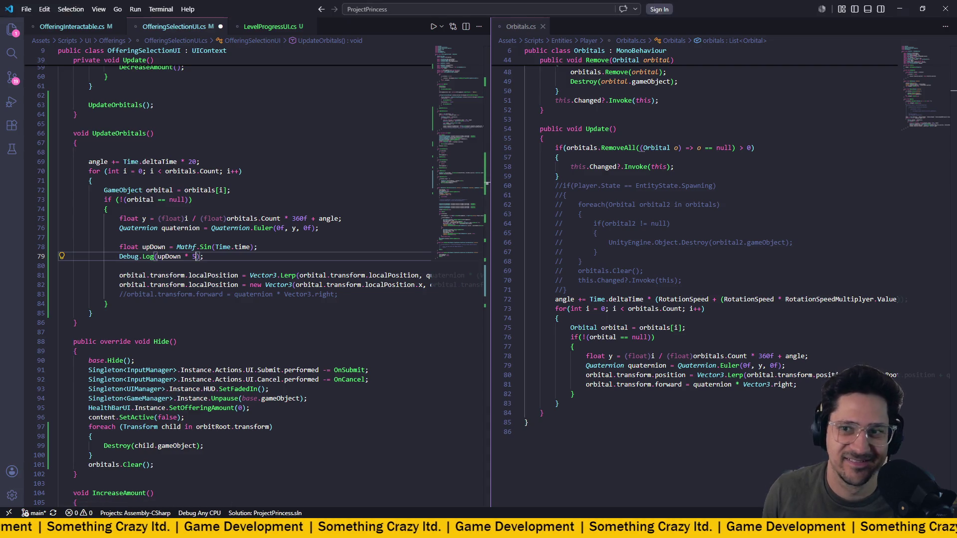
- Change line 78 to Mathf.Sin(Time.time * 30f)
click(252, 247)
text(8 30)
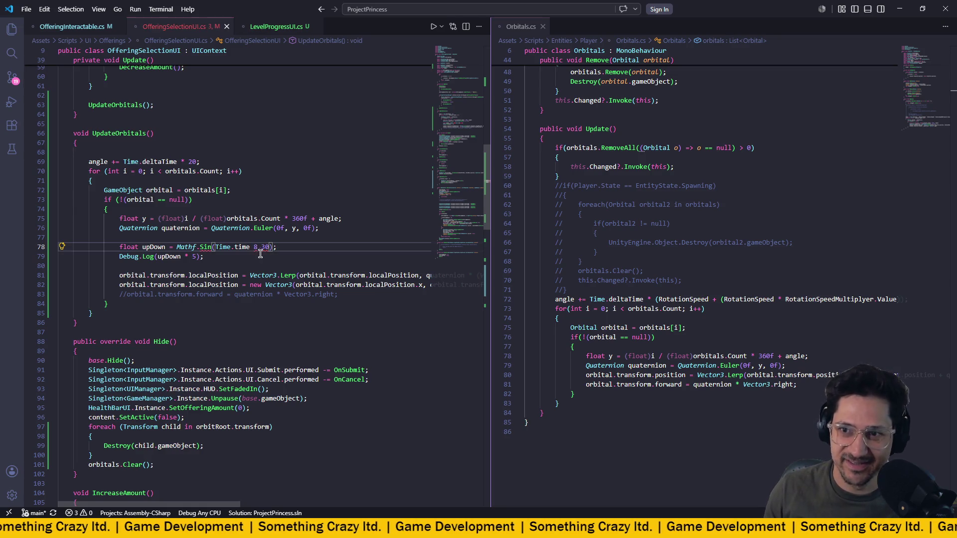
key(BackSpace)
key(BackSpace)
key(BackSpace)
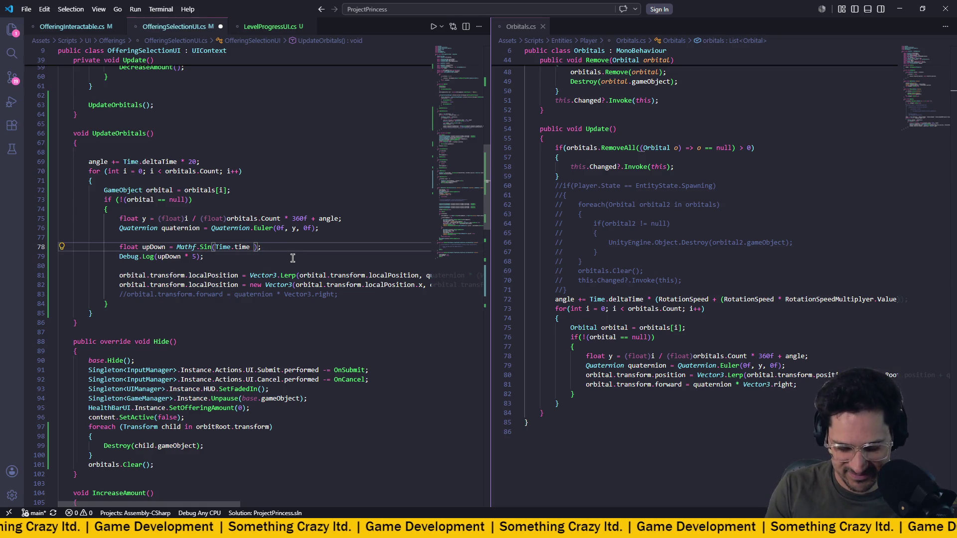
text(* 30f)
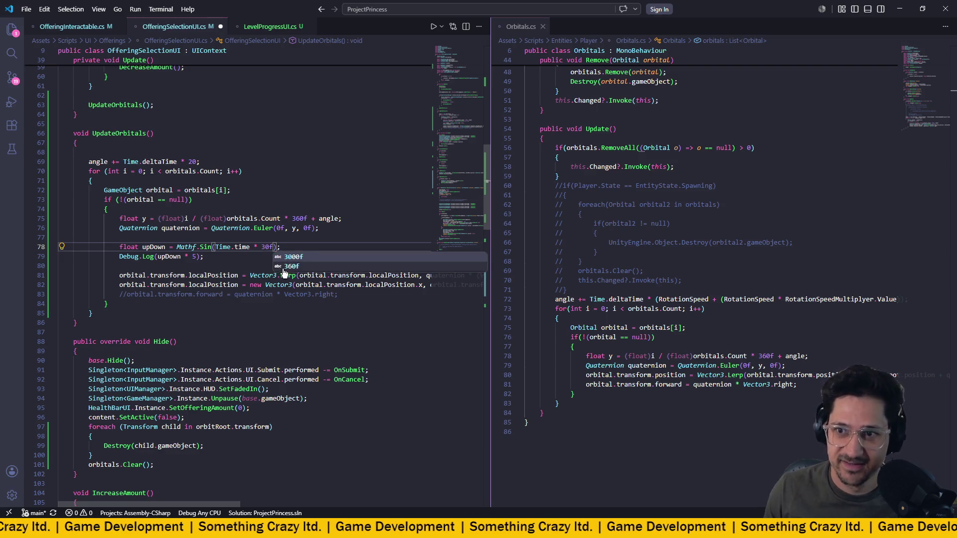
- Log plain upDown instead of upDown * 5, save the script, and return to Unity
click(201, 256)
key(BackSpace)
key(BackSpace)
key(BackSpace)
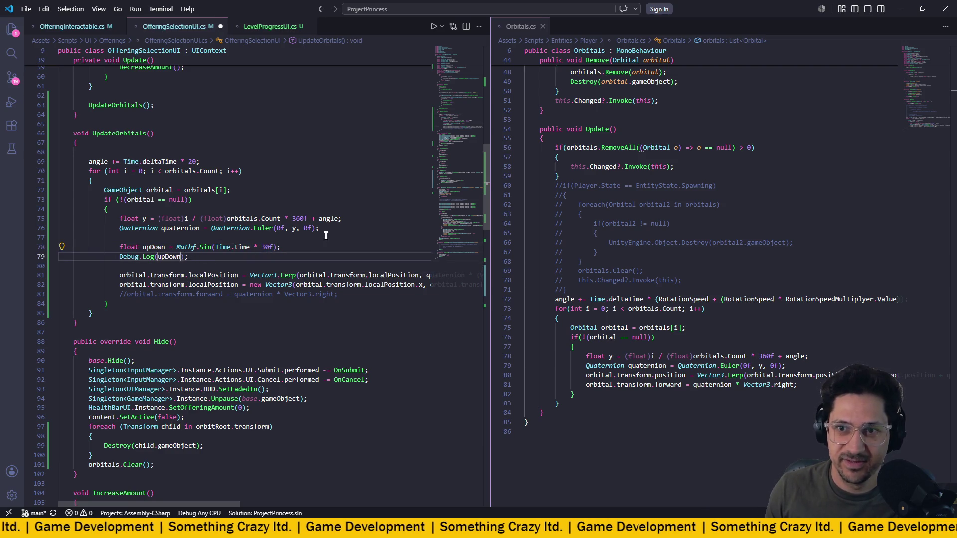
key(ctrl+s)
click(314, 237)
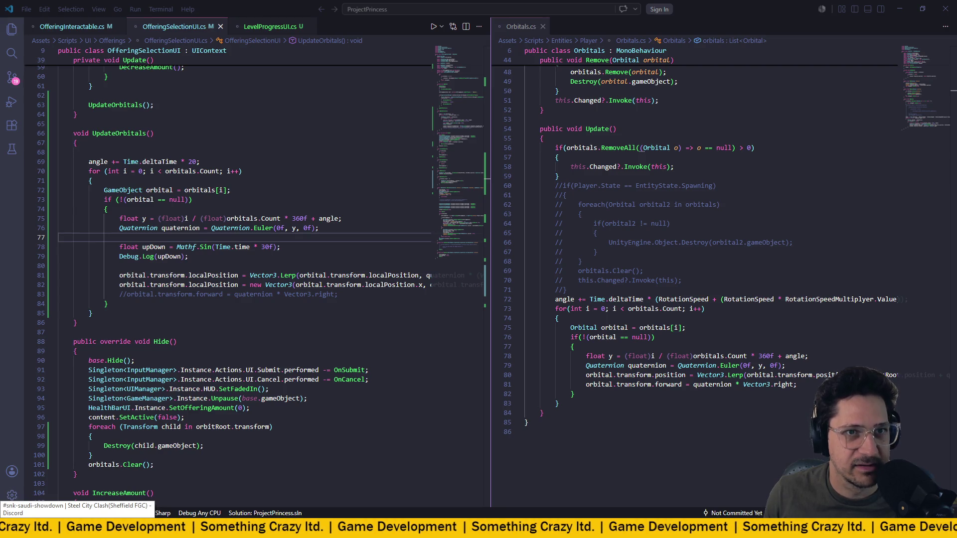
key(alt+Tab)
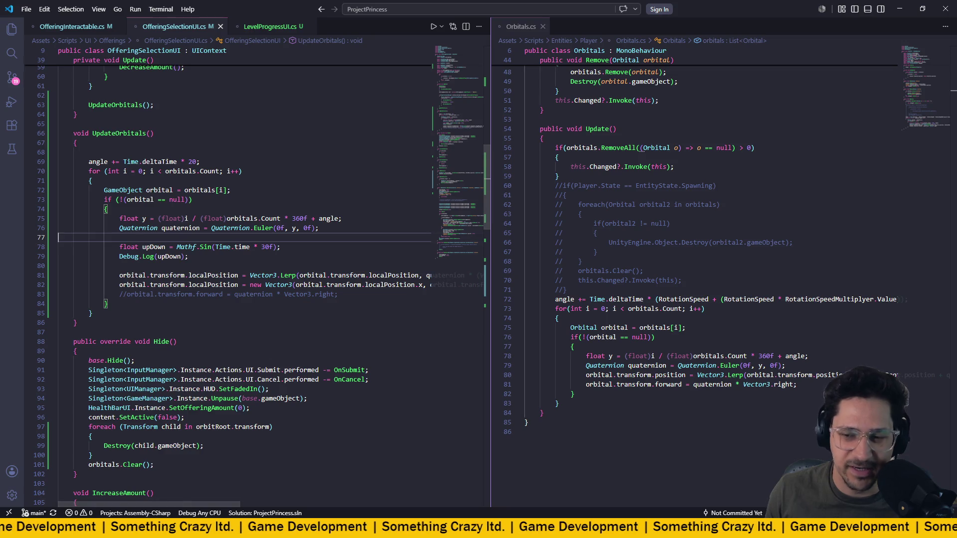
key(alt+Tab)
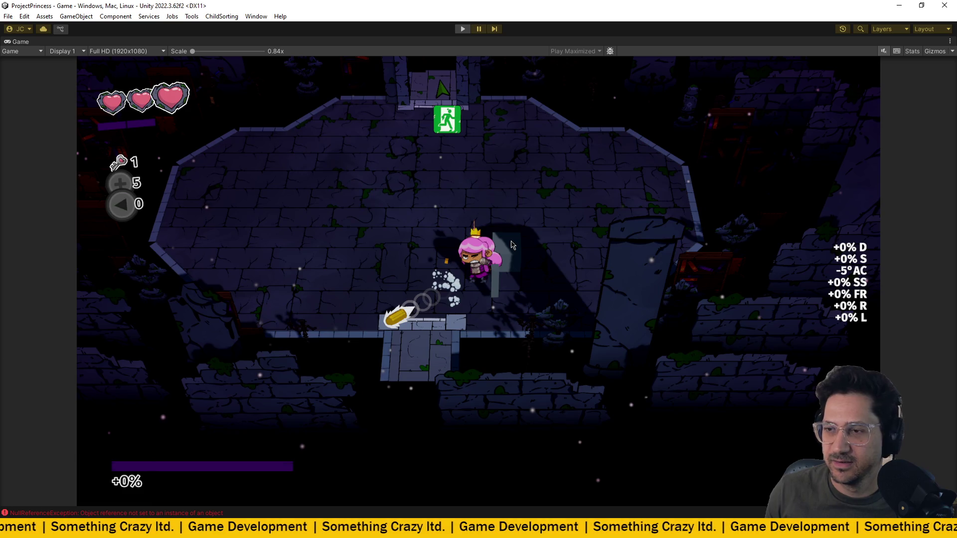
- Stop and restart Play mode, then start a new game from the title screen
key(ctrl+p)
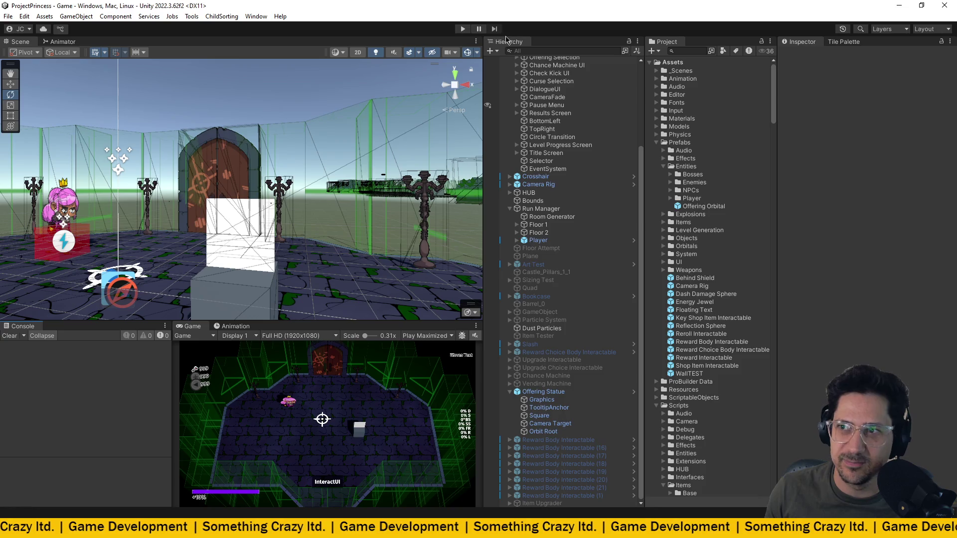
click(463, 30)
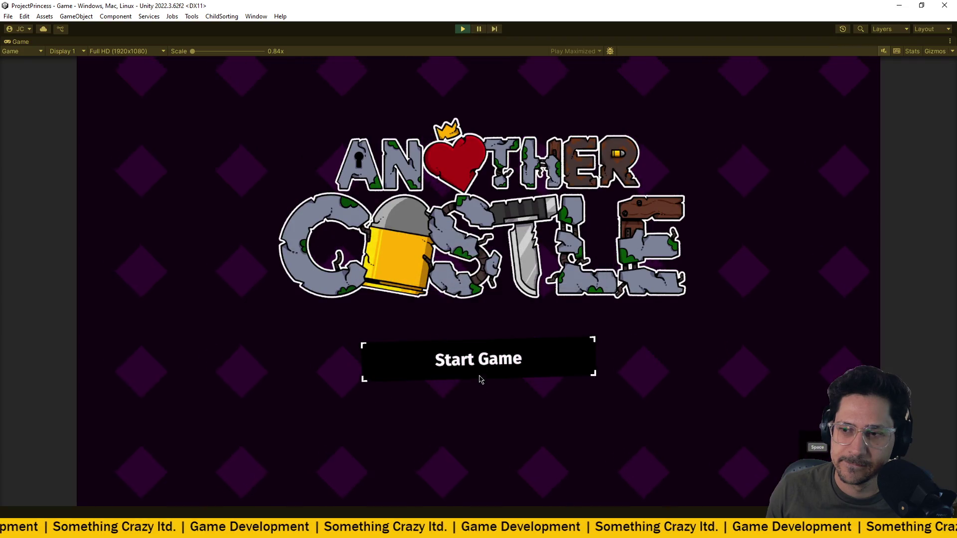
click(480, 382)
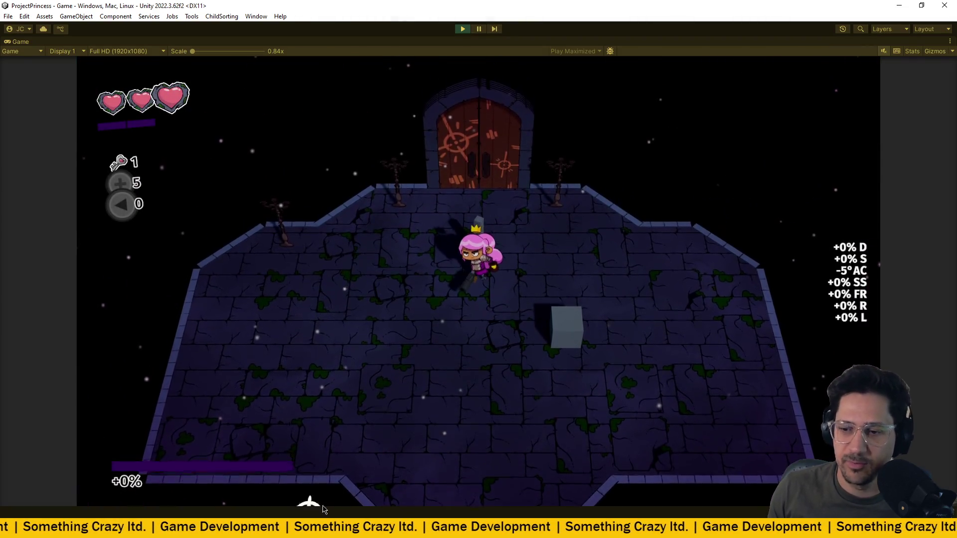
key(alt+Tab)
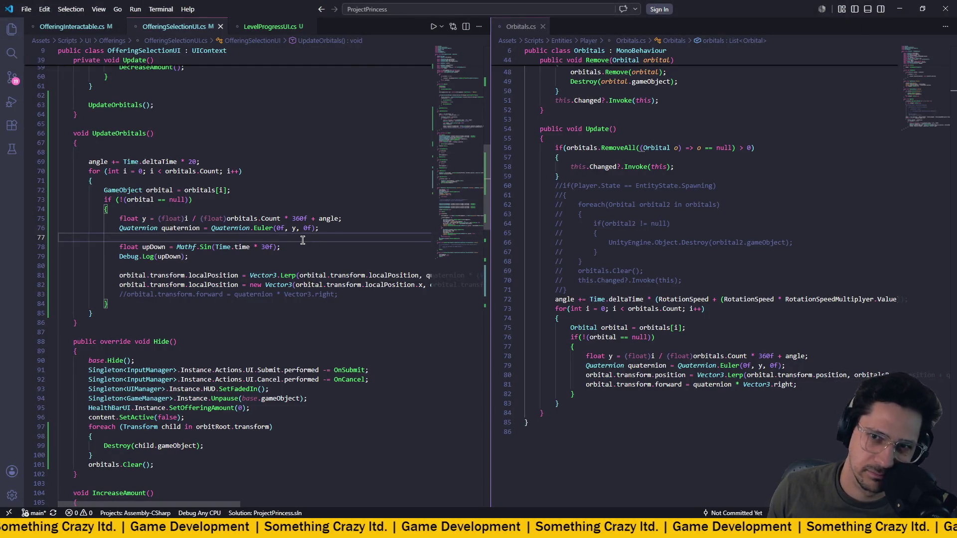
- Move the upDown and Debug.Log lines to the top of UpdateOrbitals and save
drag(190, 256, 10, 258)
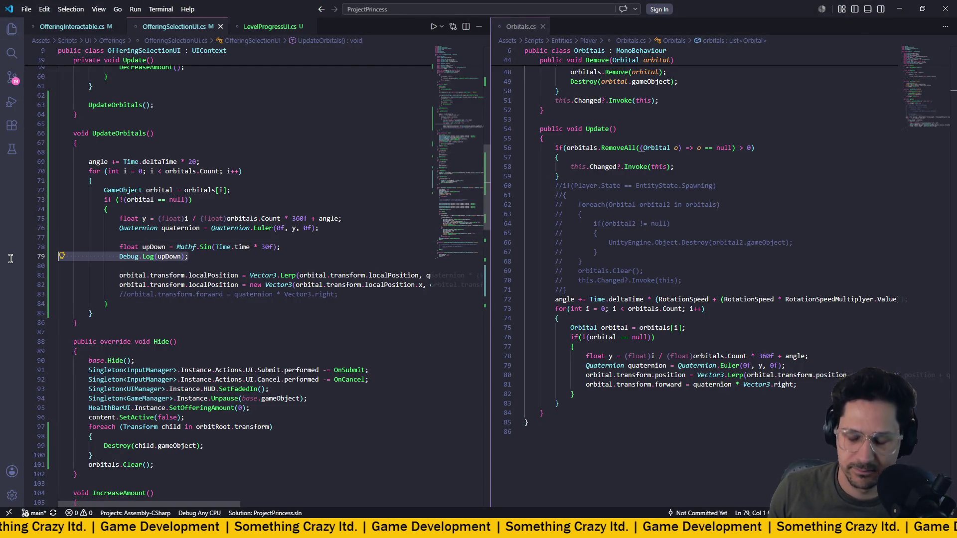
drag(188, 256, 33, 251)
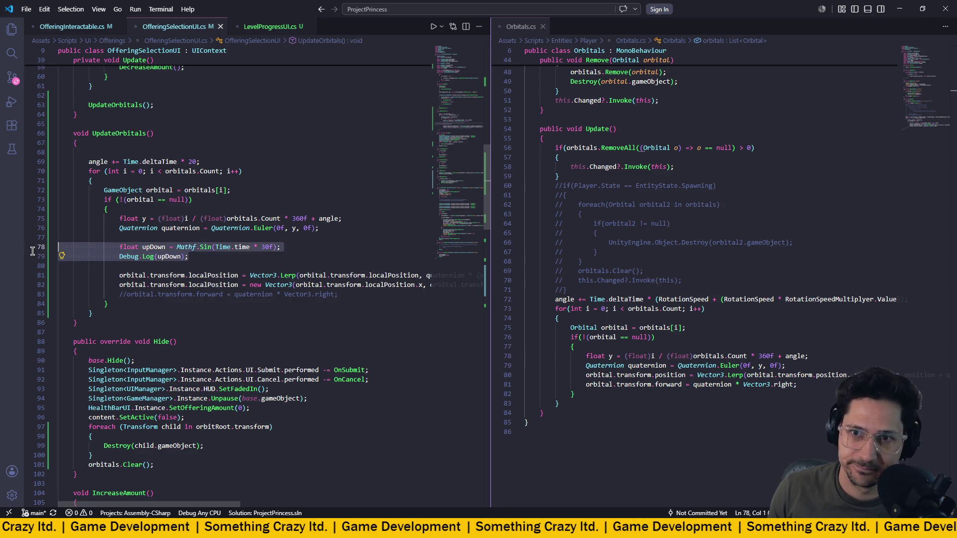
key(Delete)
click(104, 145)
key(Return)
text(float upDown = Mathf.Sin(Time.time * 30f); Debug.Log(upDown);)
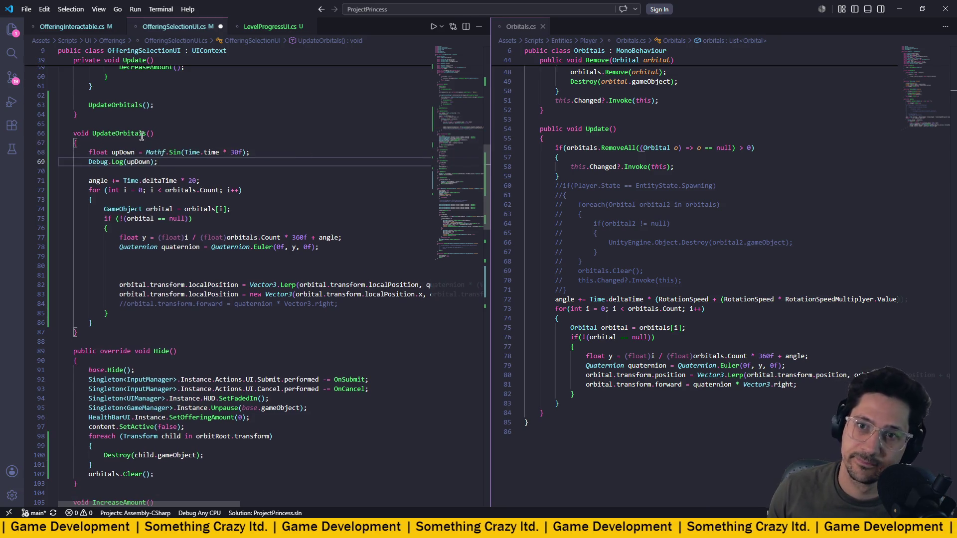
key(ctrl+s)
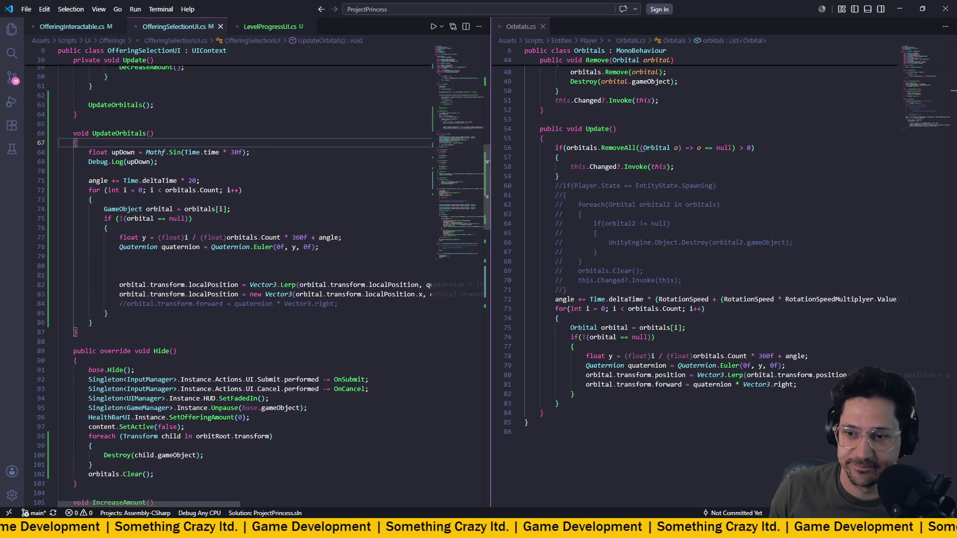
key(alt+Tab)
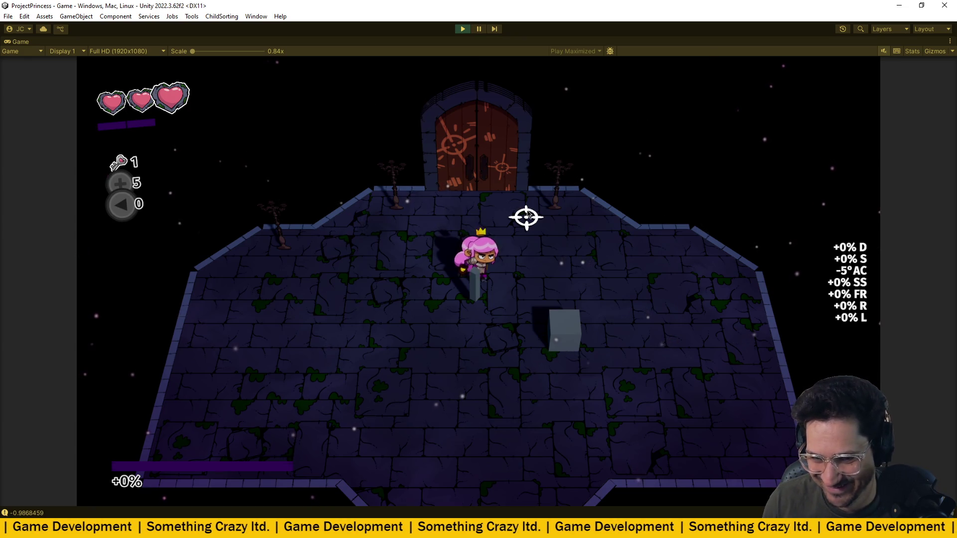
- Stop Play mode once upDown logs about -0.98 to 0.97, then view the orbital loop
key(ctrl+p)
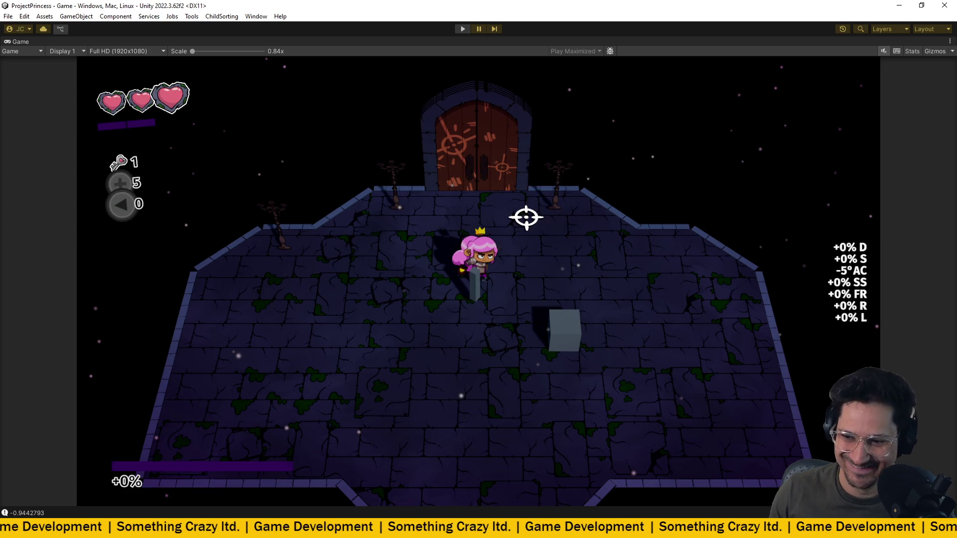
key(alt+Tab)
click(124, 190)
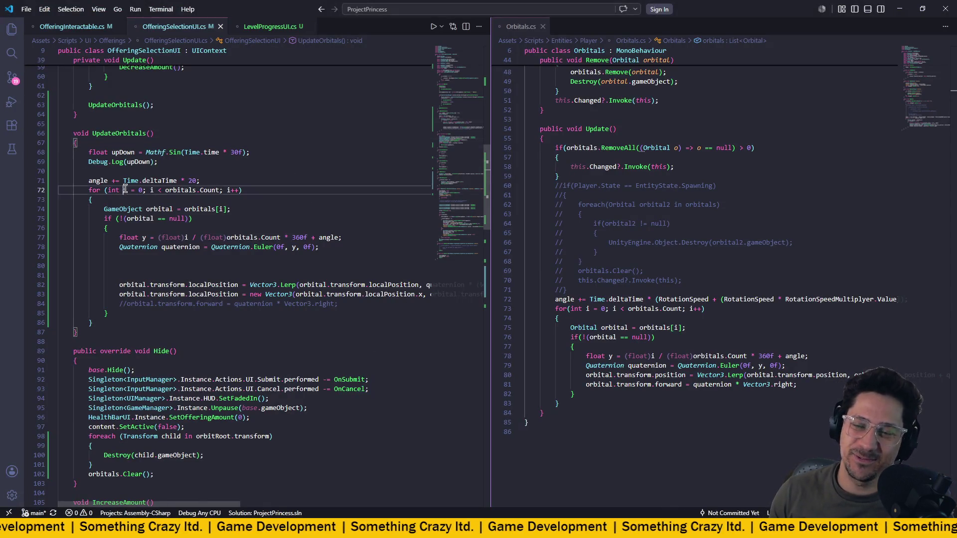
- Inspect the orbitals loop, the Time.deltaTime angle update and the upDown = Mathf.Sin(Time.time * 30f) line
click(197, 191)
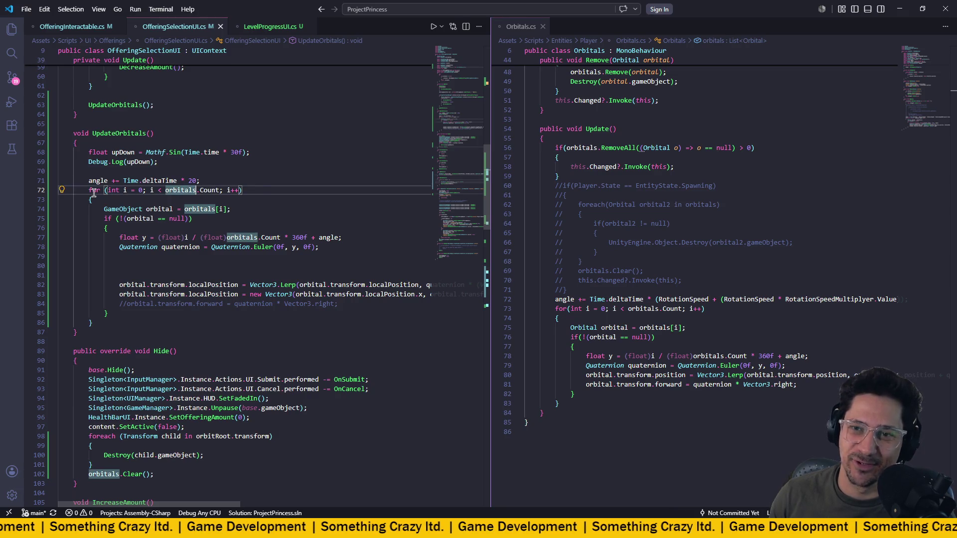
click(130, 182)
click(111, 190)
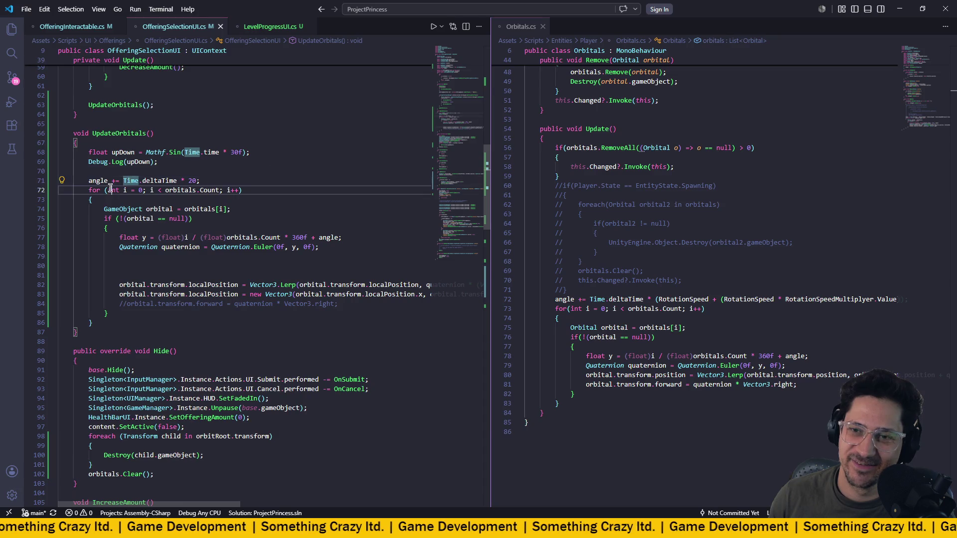
click(219, 152)
click(313, 161)
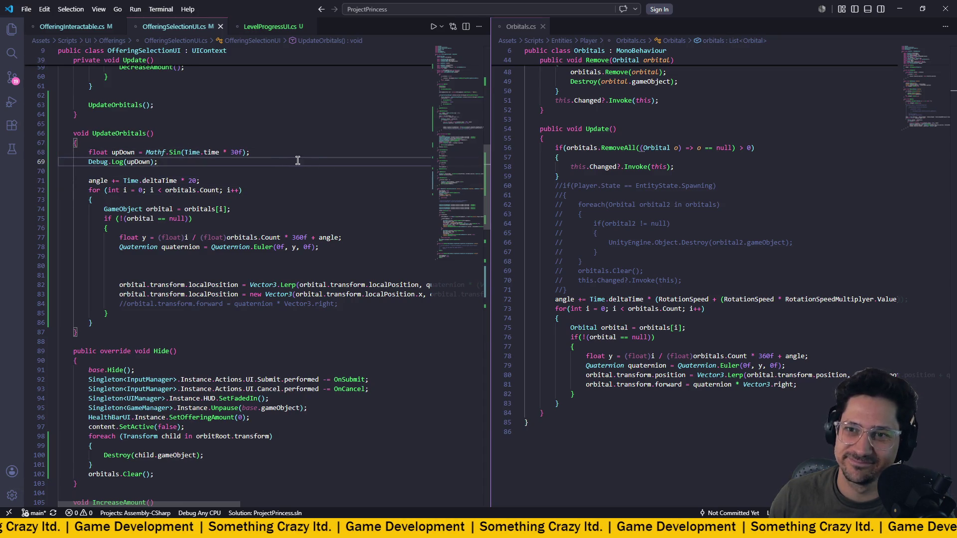
click(219, 152)
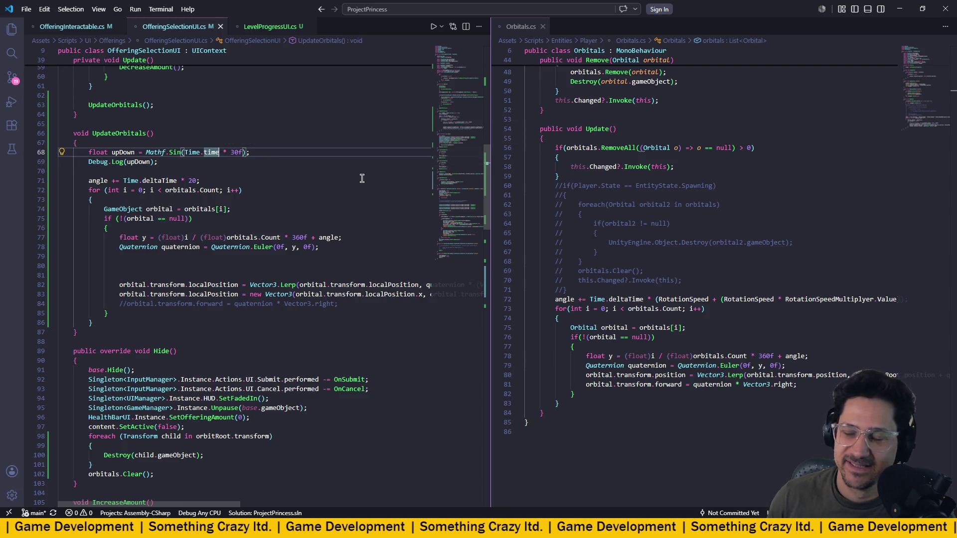
- Read the localPosition lines scaled by upDown, then go back to Unity
scroll(289, 161, down, 1)
scroll(322, 229, right, 5)
scroll(324, 230, left, 2)
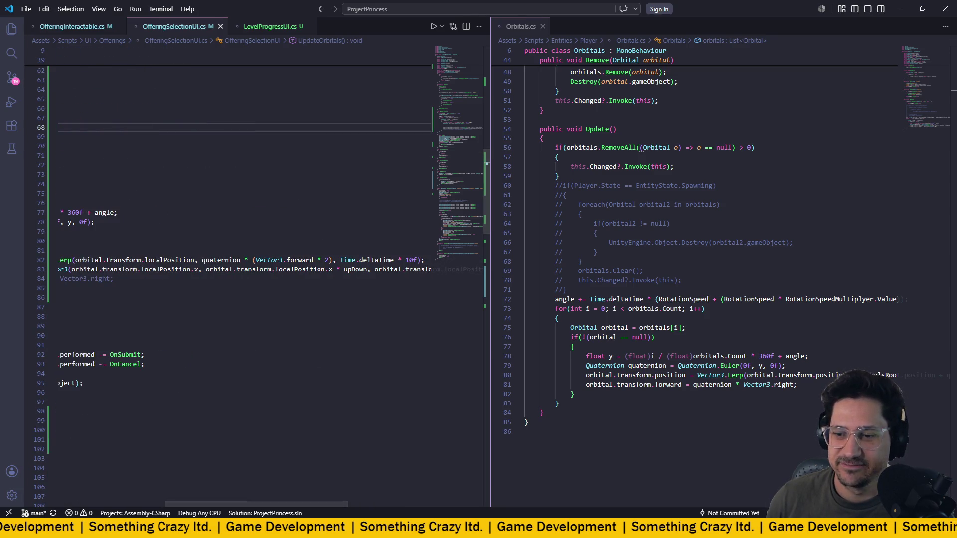
key(alt+Tab)
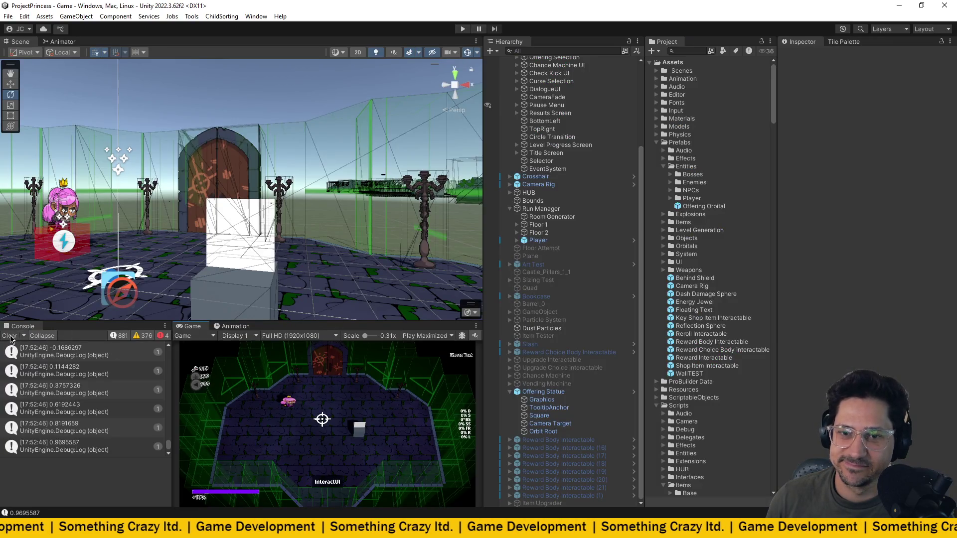
- Clear the console, then play through to the Trade Health For Items shop to watch the orbiting squares
click(10, 337)
click(463, 29)
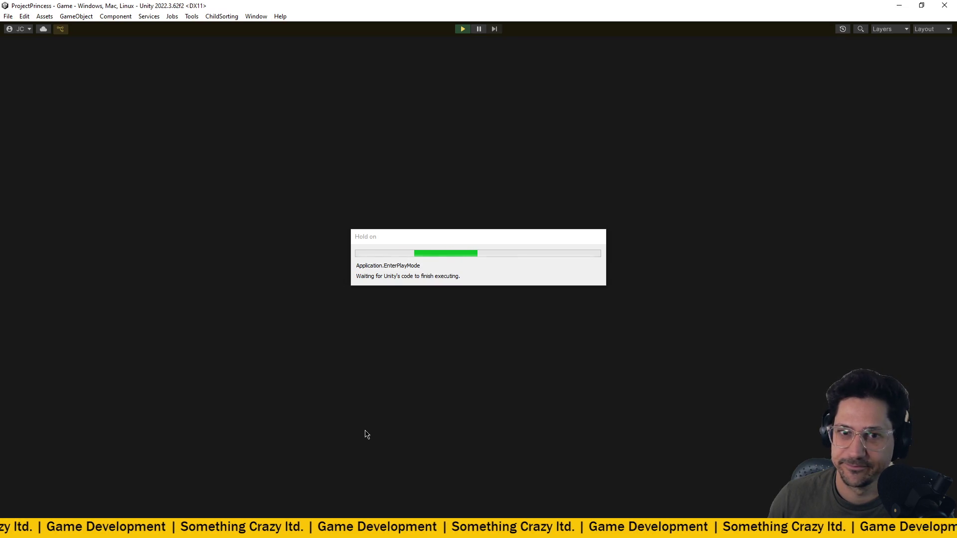
key(space)
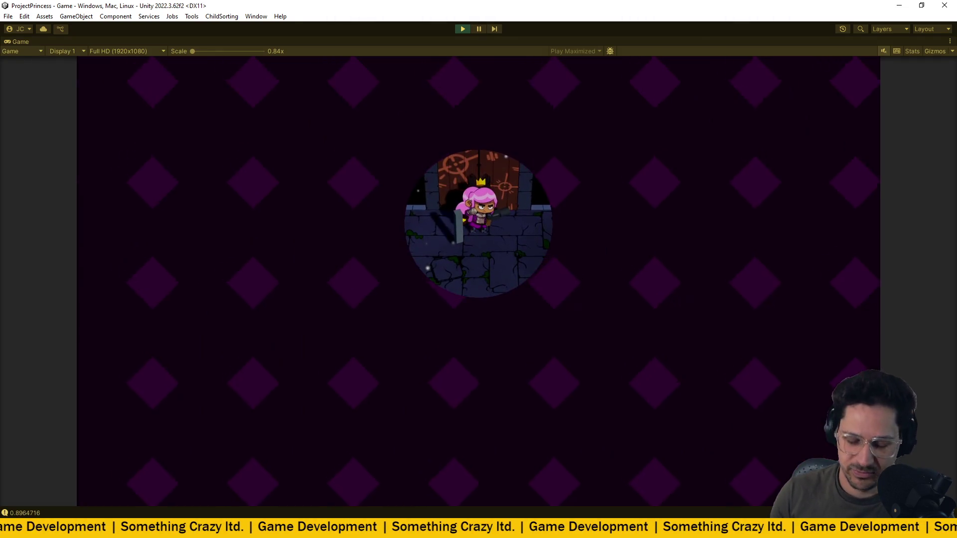
key(space)
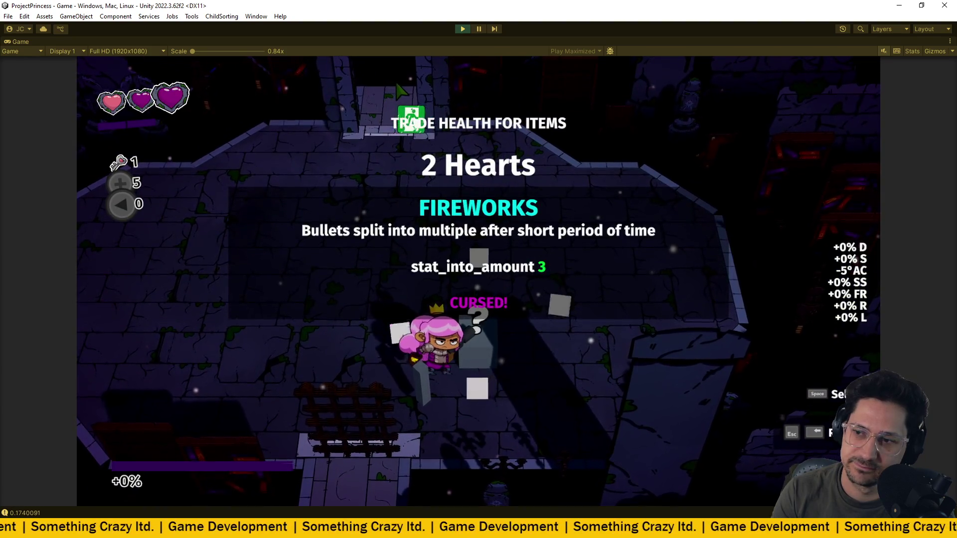
key(BackSpace)
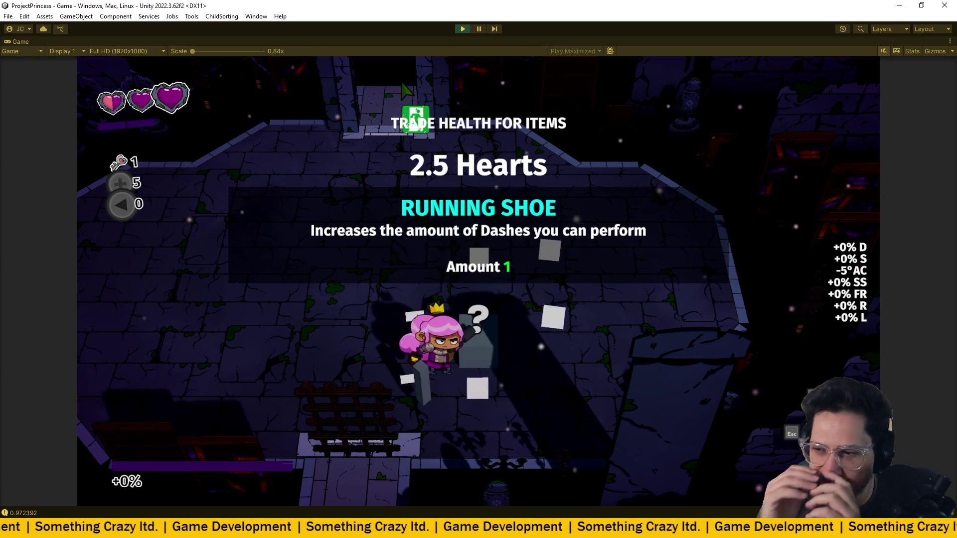
key(alt+Tab)
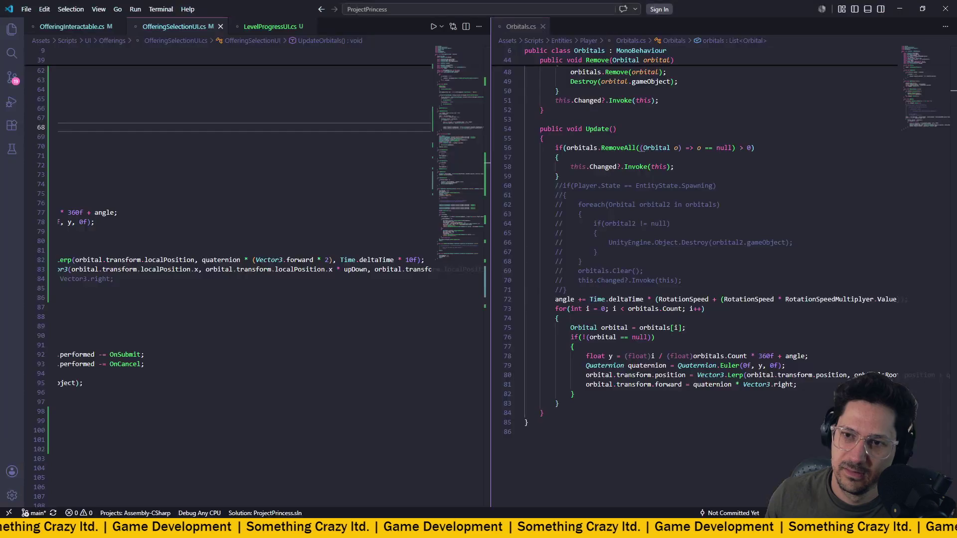
- Replace the 30 in Mathf.Sin(Time.time * 30f) with 2, giving 2f, and save the script
click(241, 128)
key(BackSpace)
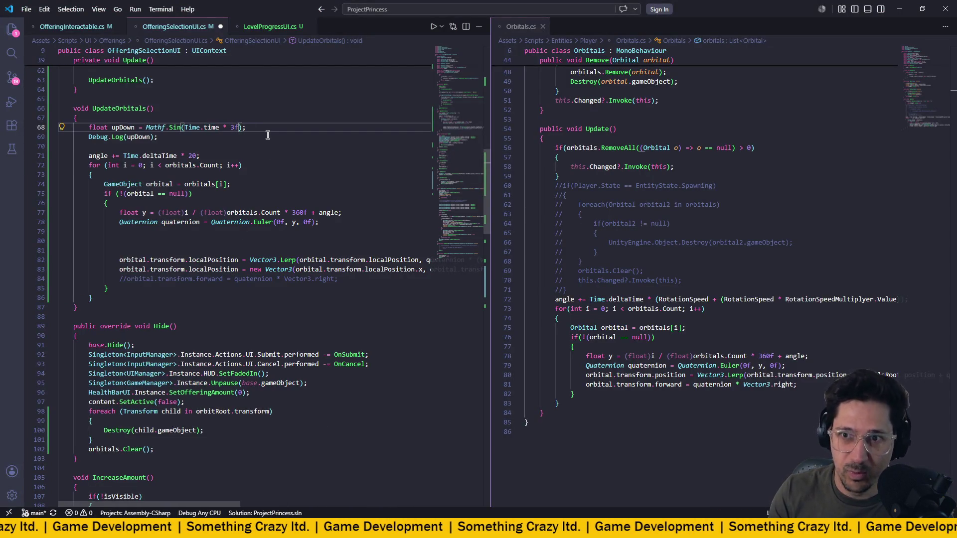
key(BackSpace)
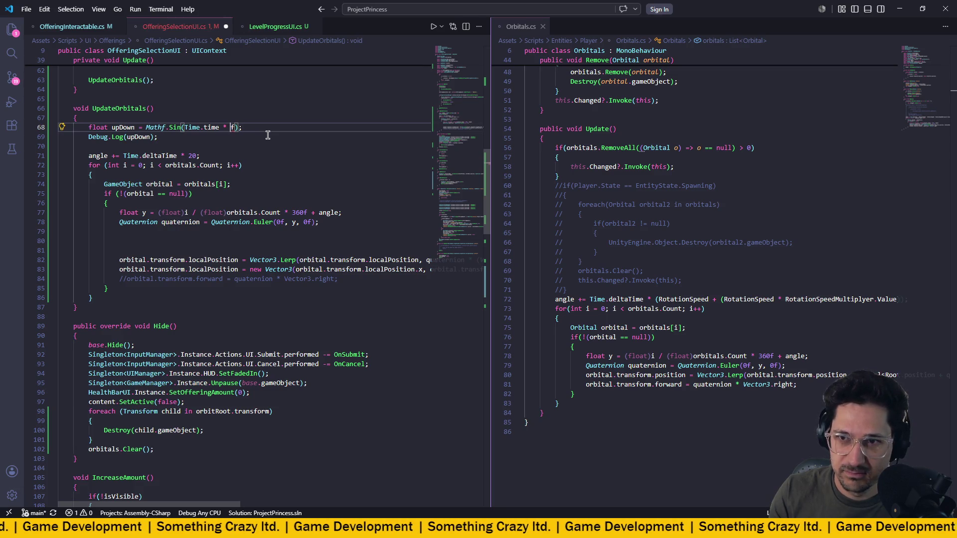
text(2)
key(ctrl+s)
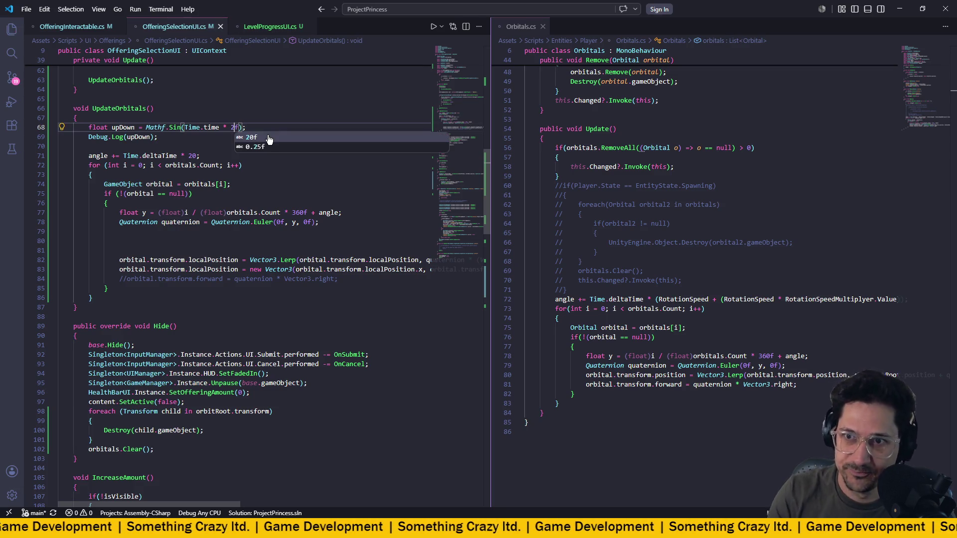
click(262, 194)
scroll(319, 269, right, 5)
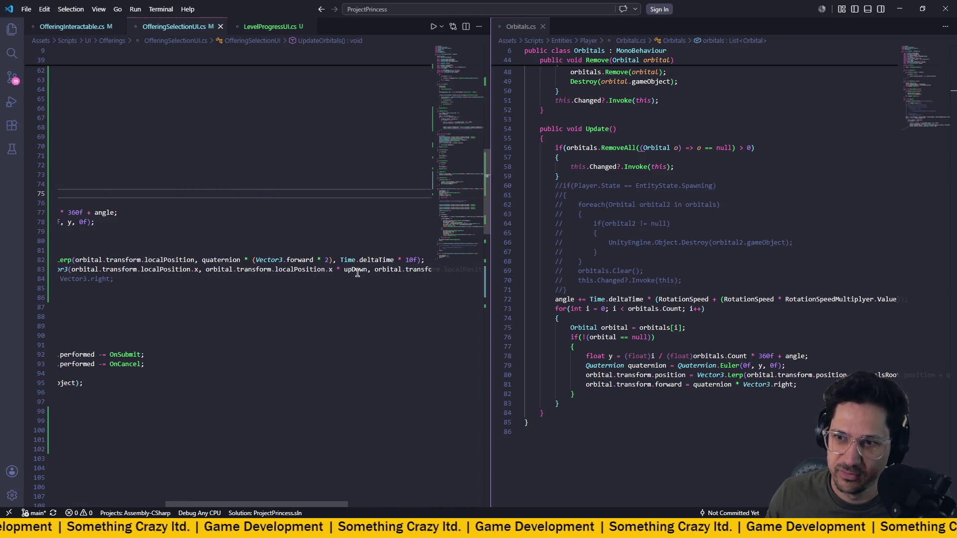
mouse_move(357, 274)
key(alt+Tab)
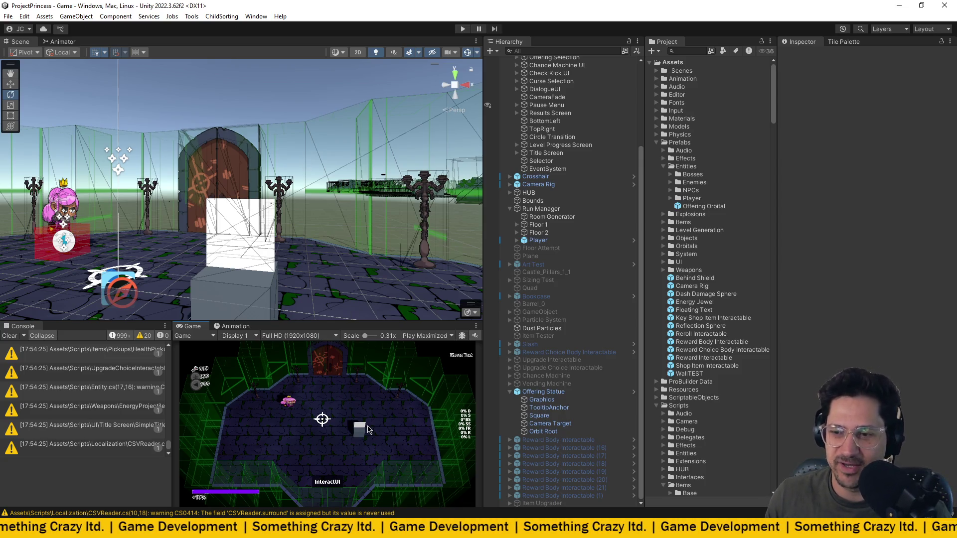
- Return to Visual Studio Code once Unity finishes recompiling the scripts
key(alt+Tab)
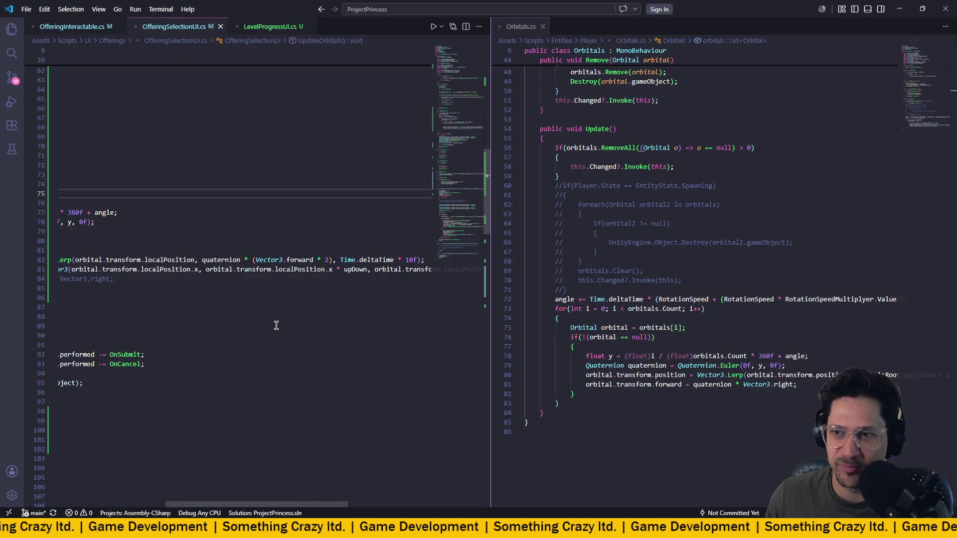
- Scroll back and forth through UpdateOrbitals to review the bob and position lines
scroll(278, 322, right, 3)
scroll(278, 322, left, 6)
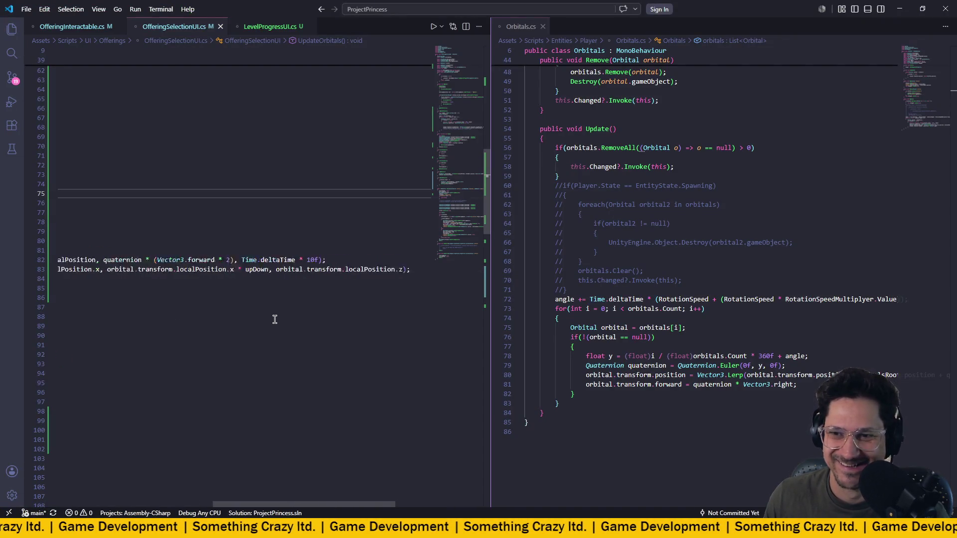
scroll(274, 320, right, 5)
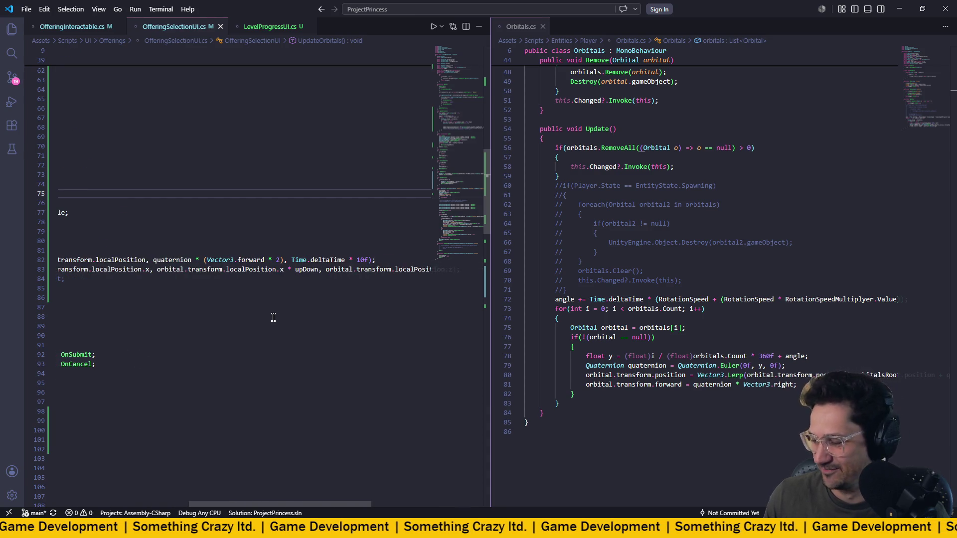
scroll(271, 315, left, 2)
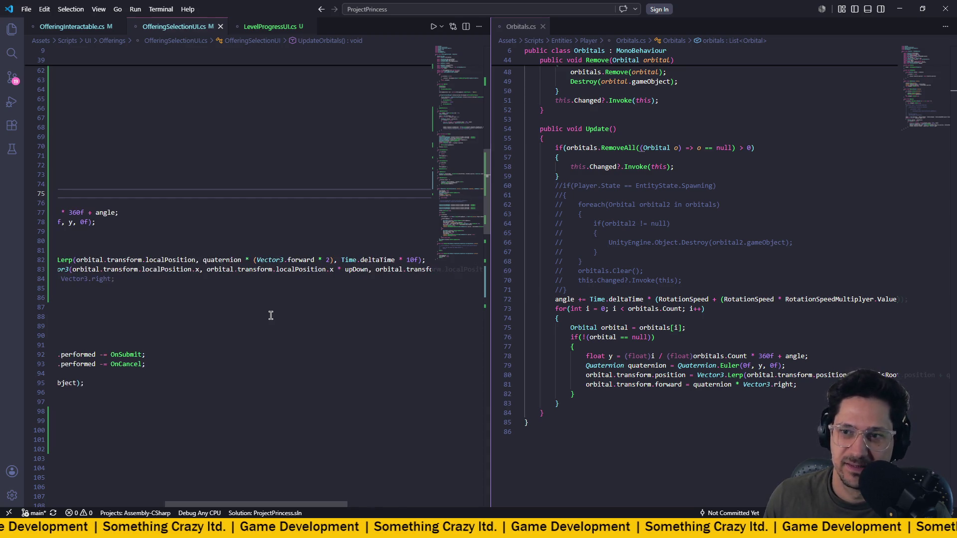
scroll(271, 315, right, 1)
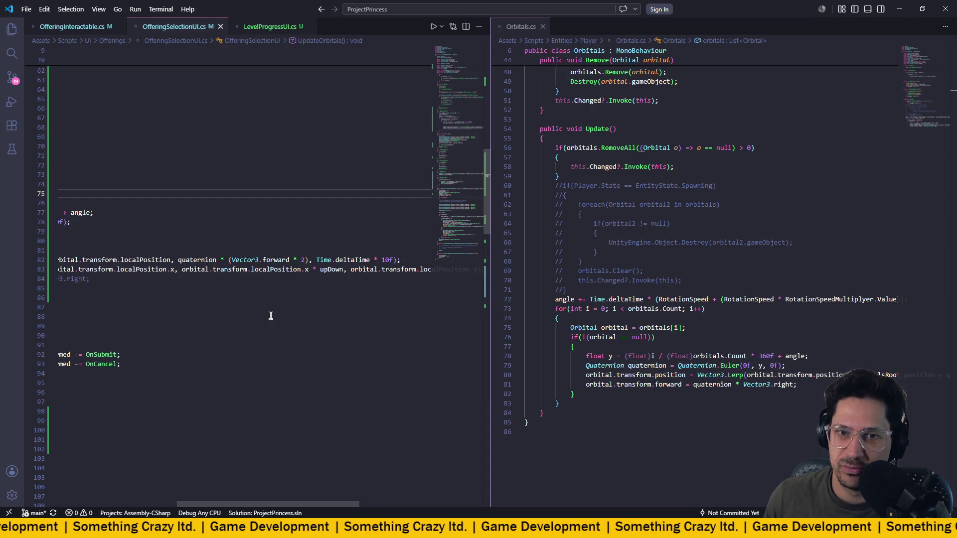
scroll(271, 315, left, 4)
scroll(196, 193, left, 4)
scroll(241, 234, left, 2)
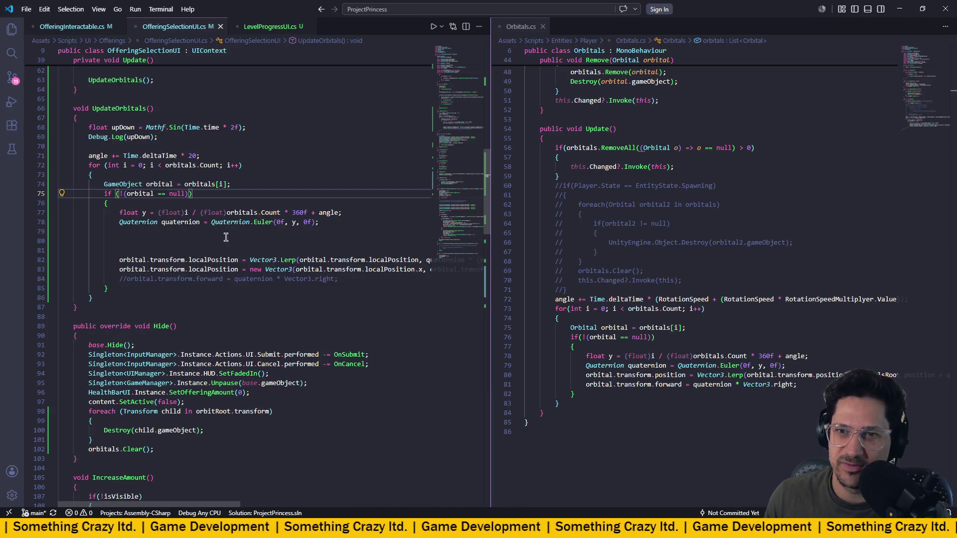
scroll(221, 236, up, 3)
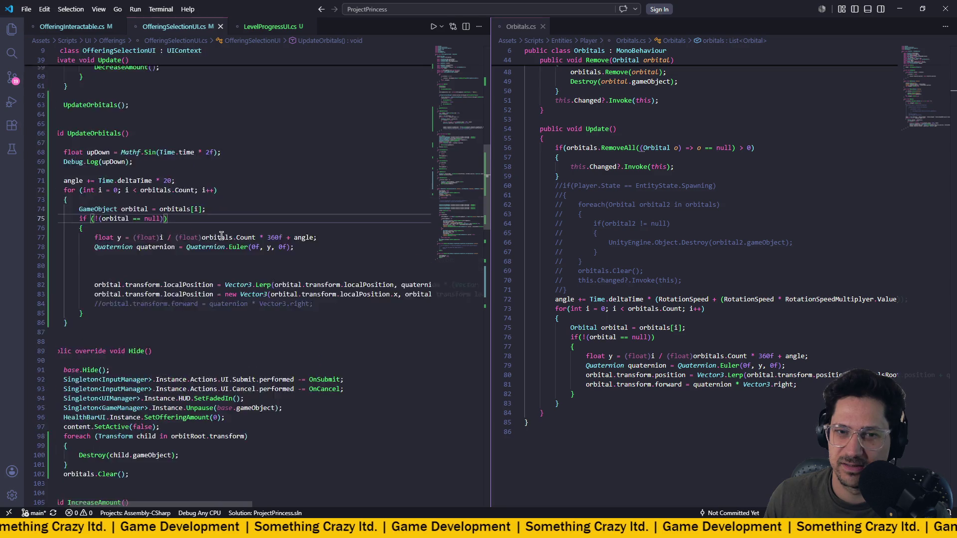
mouse_move(215, 236)
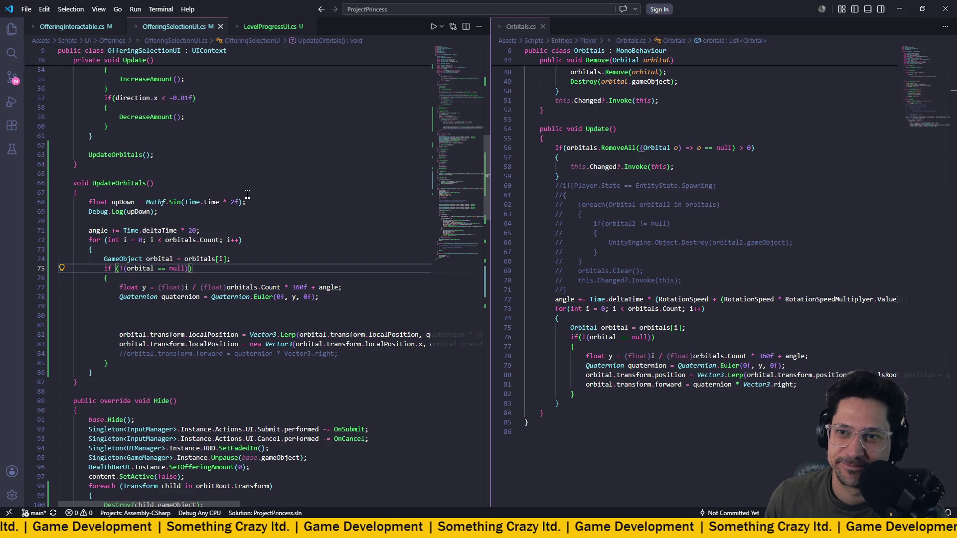
- Change the bob multiplier from 2f to 0.01f and let Unity recompile
click(240, 202)
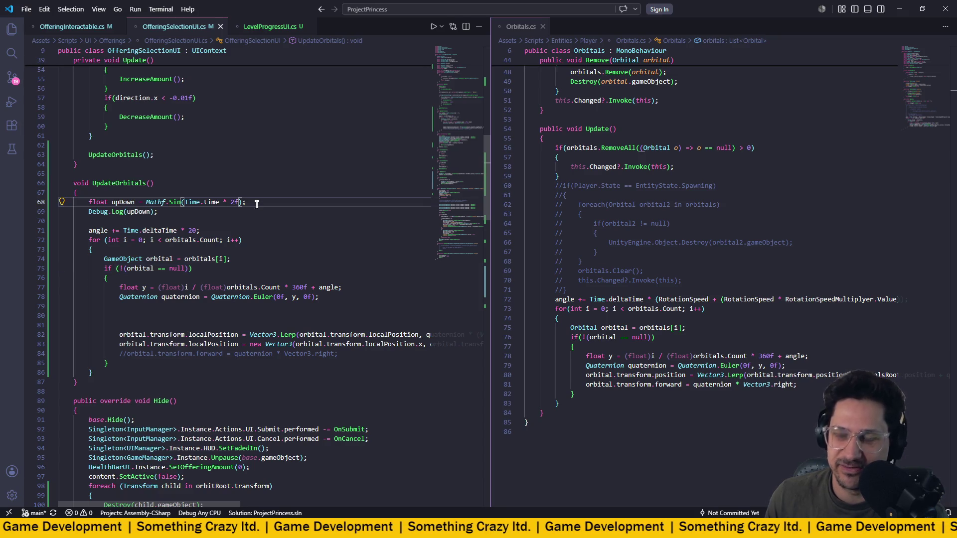
key(BackSpace)
text(0.0)
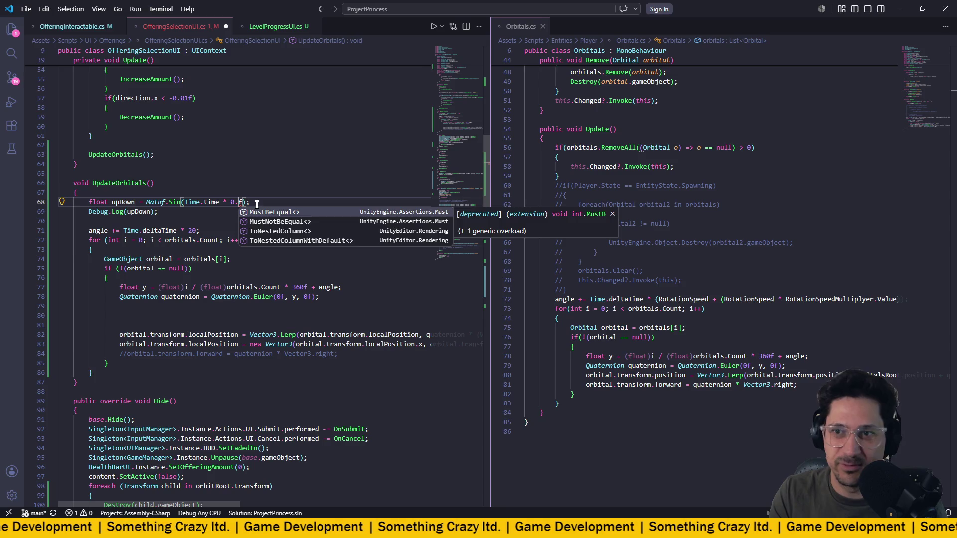
text(2)
key(BackSpace)
text(1)
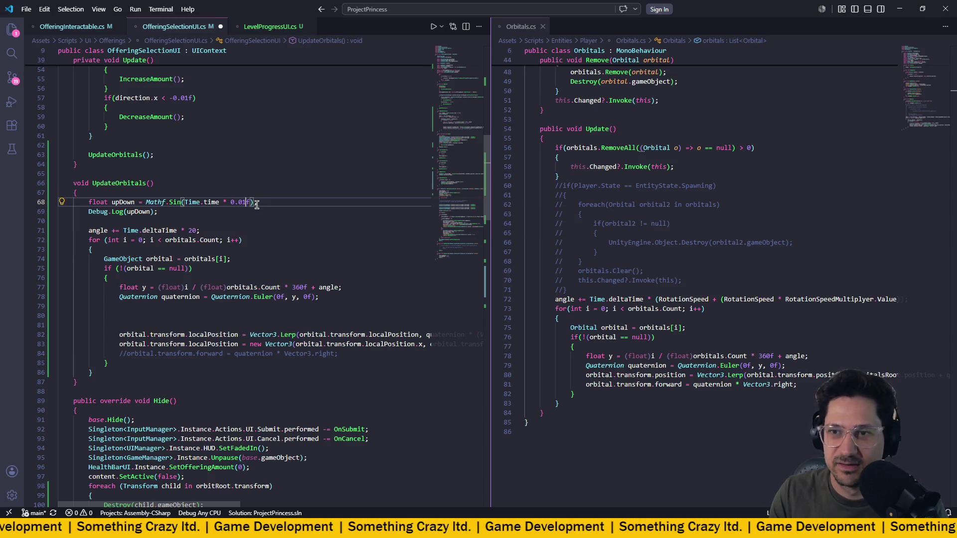
key(alt+Tab)
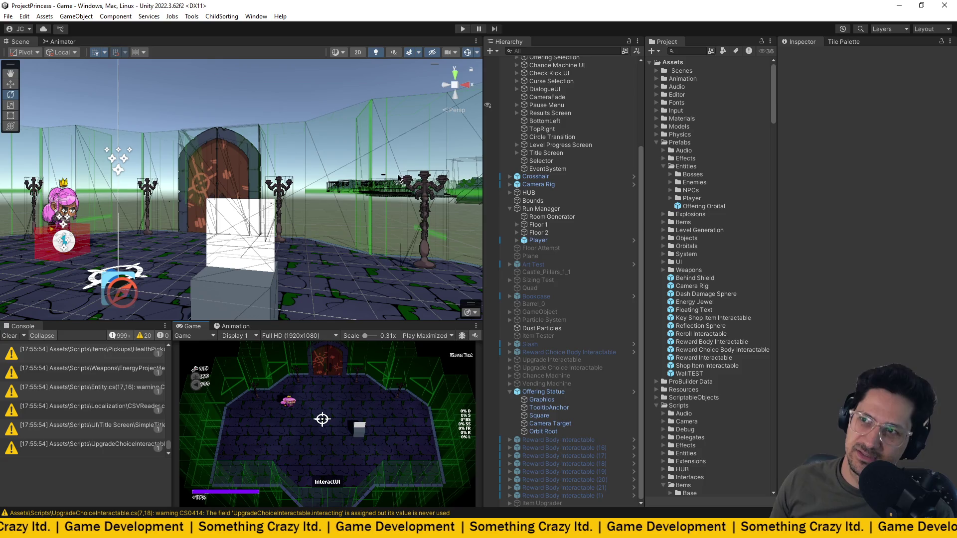
- Play the game, walk the princess into the shop and buy the Mirror Shield
click(462, 28)
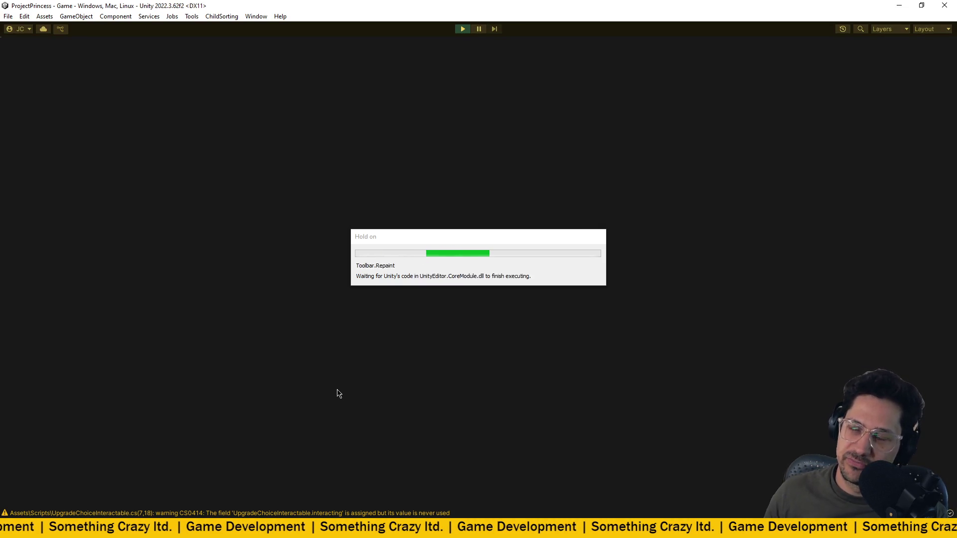
key(Return)
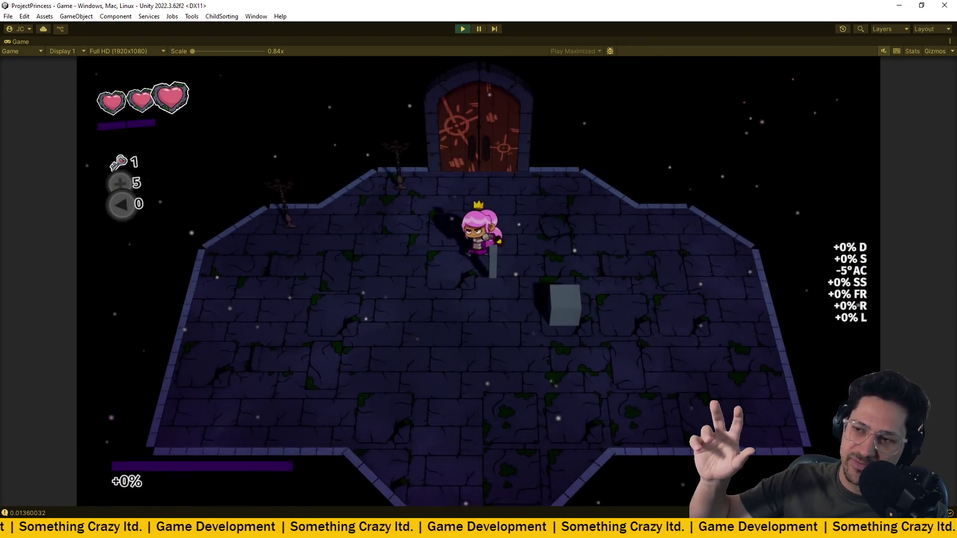
key(w)
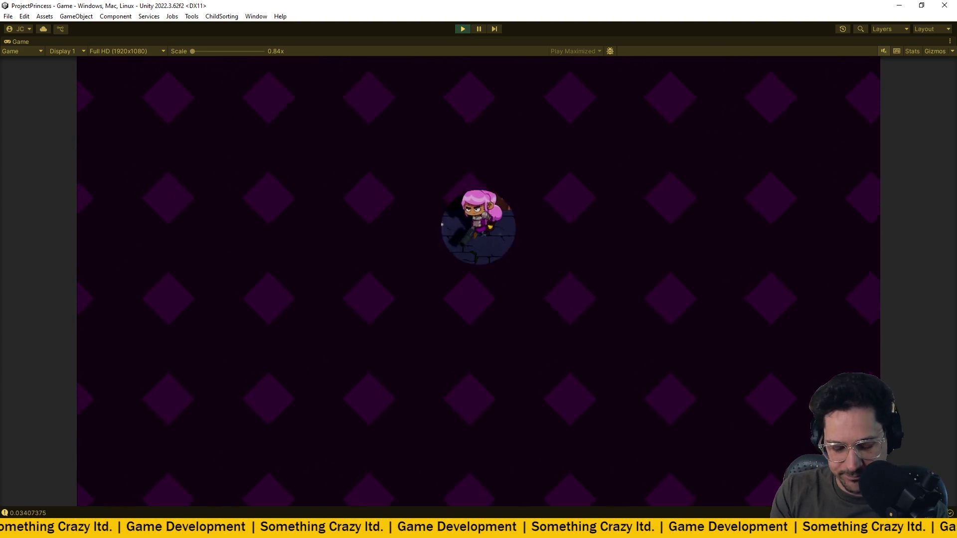
key(space)
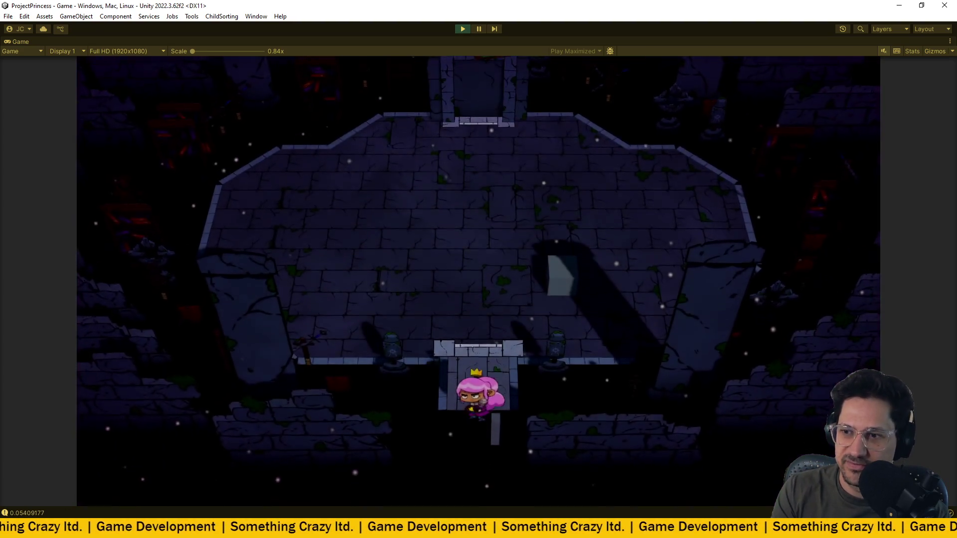
key(w)
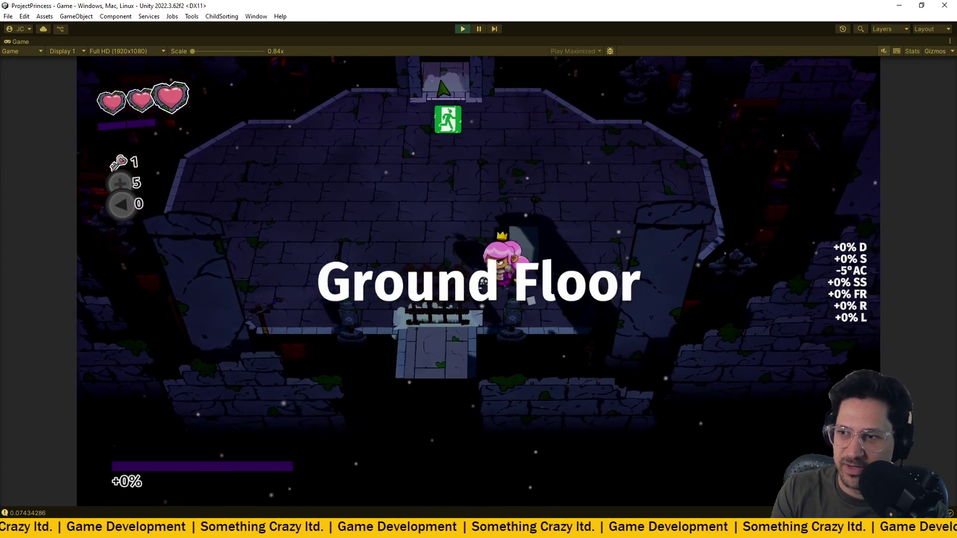
key(a)
key(e)
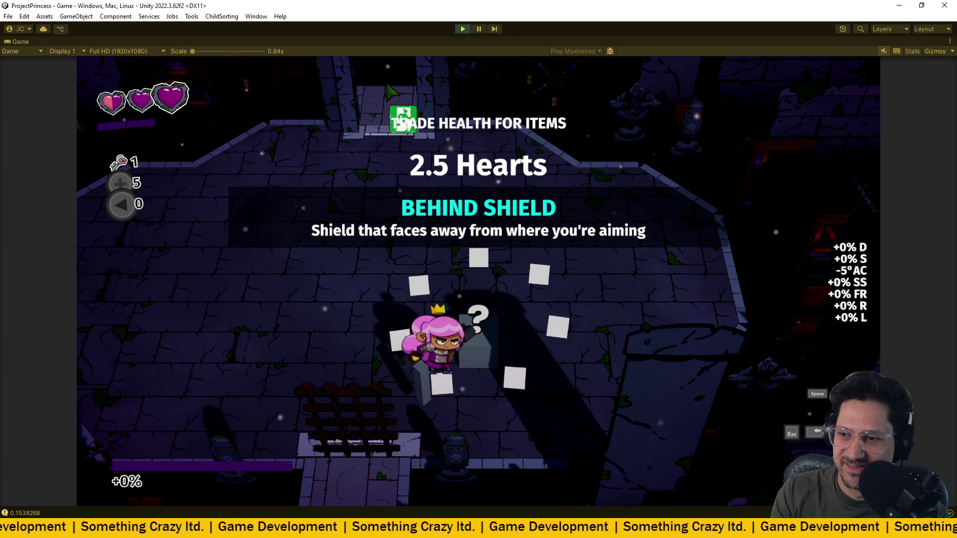
- Quick-restart the level twice from the pause menu, then leave the maximized Game view
key(Escape)
key(Return)
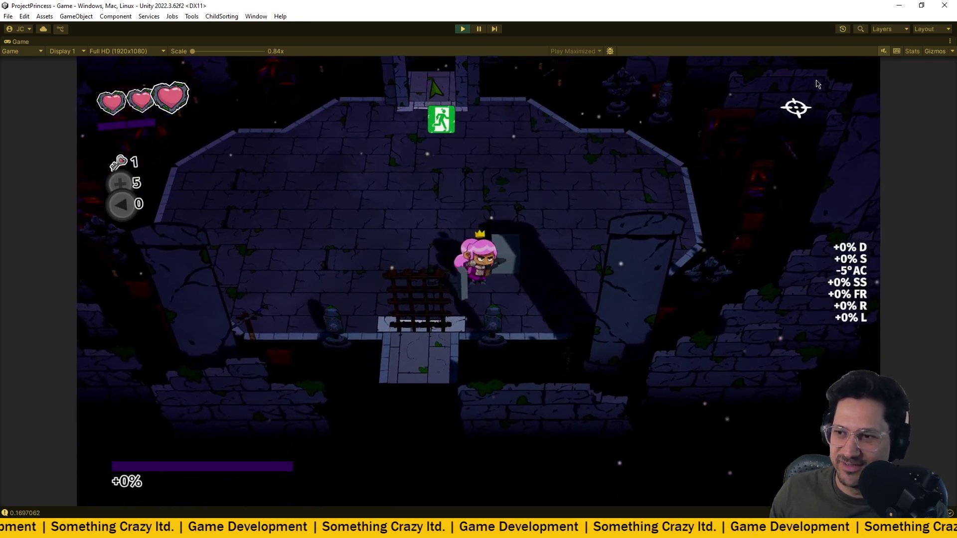
click(950, 43)
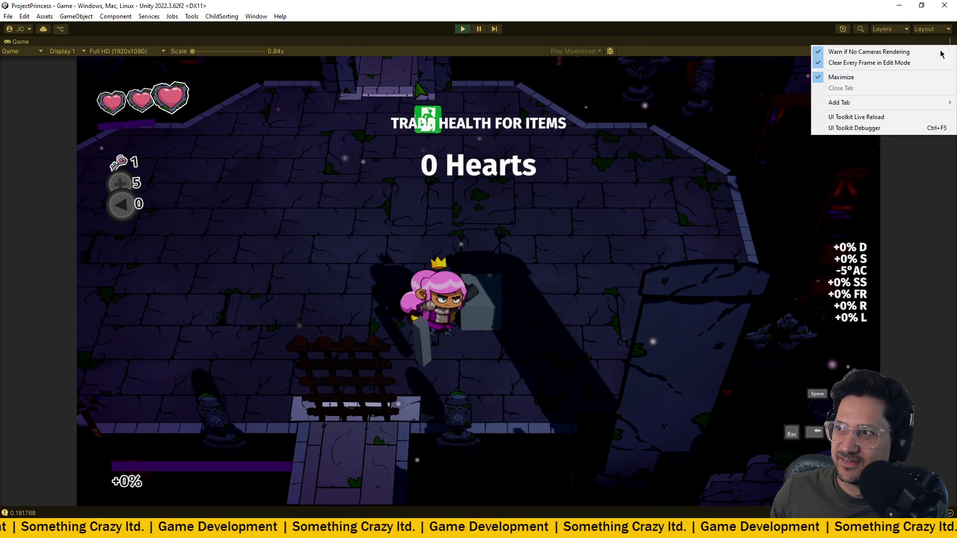
key(Escape)
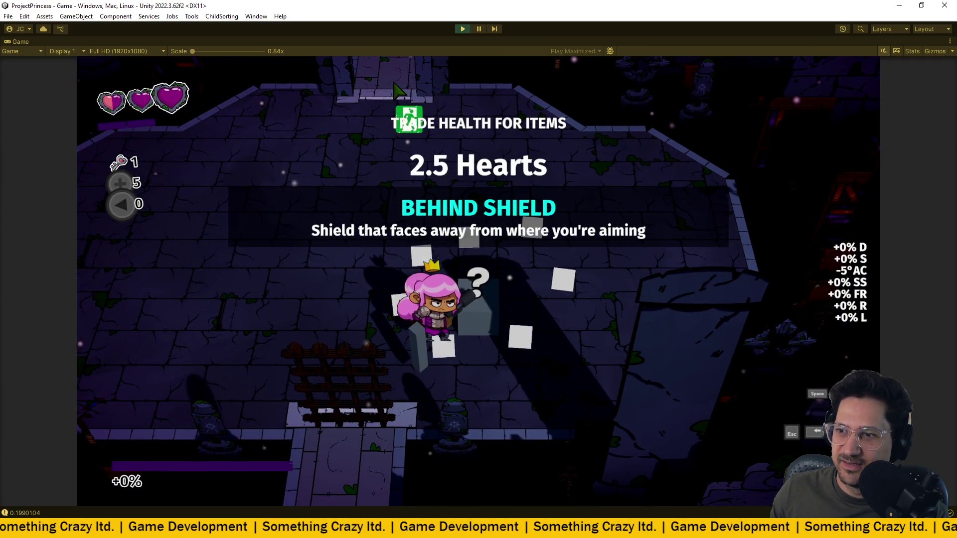
key(Escape)
key(Return)
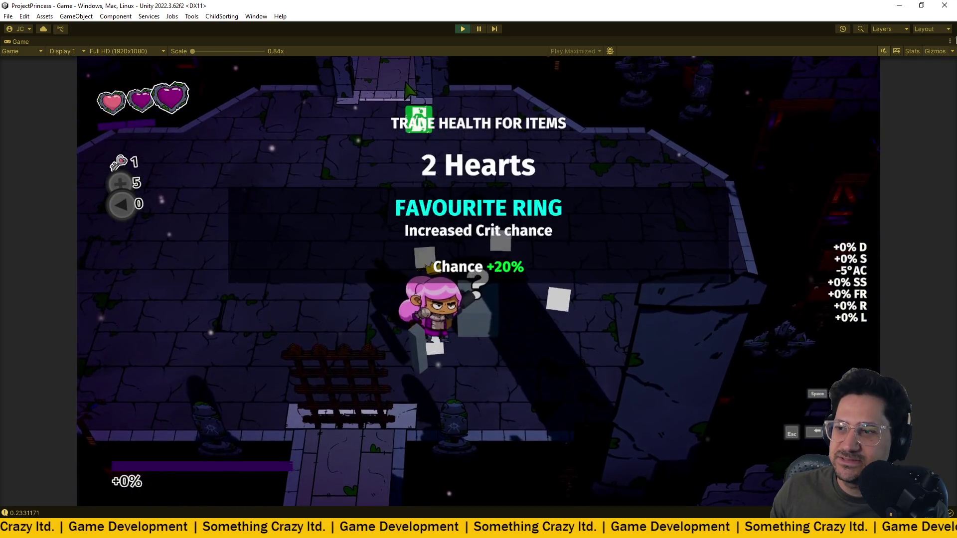
click(950, 42)
click(848, 78)
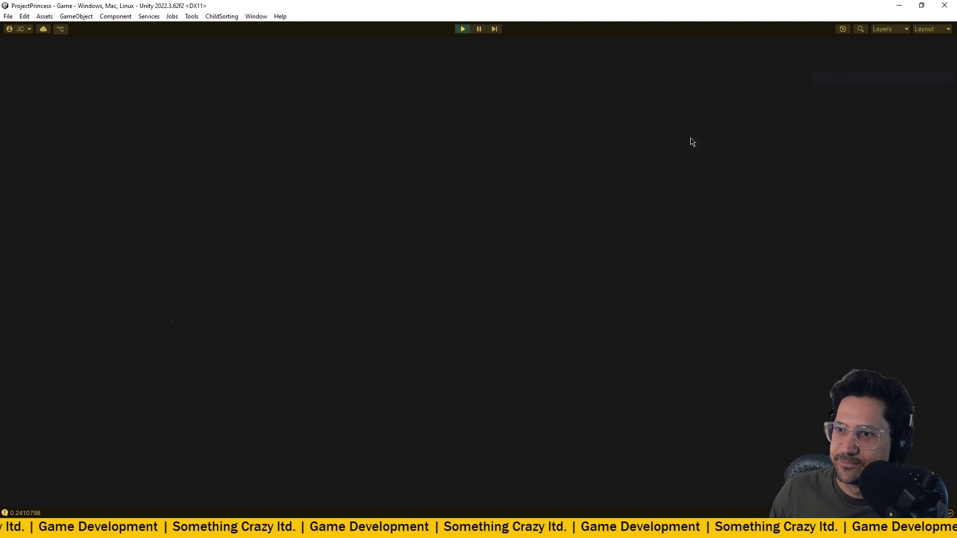
- Orbit and slide the Scene camera to frame the offering statue and its orbitals
drag(359, 215, 337, 229)
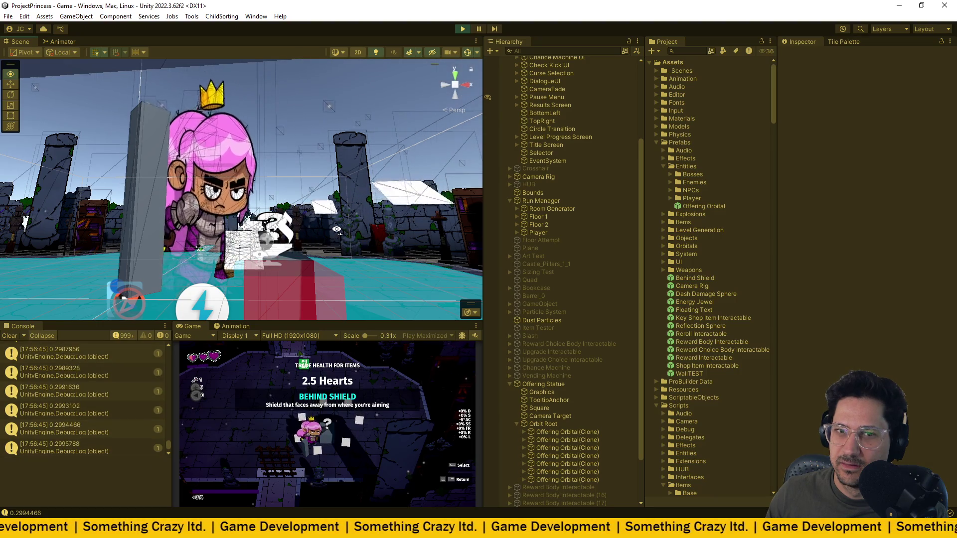
key(Right)
key(Right)
key(Right)
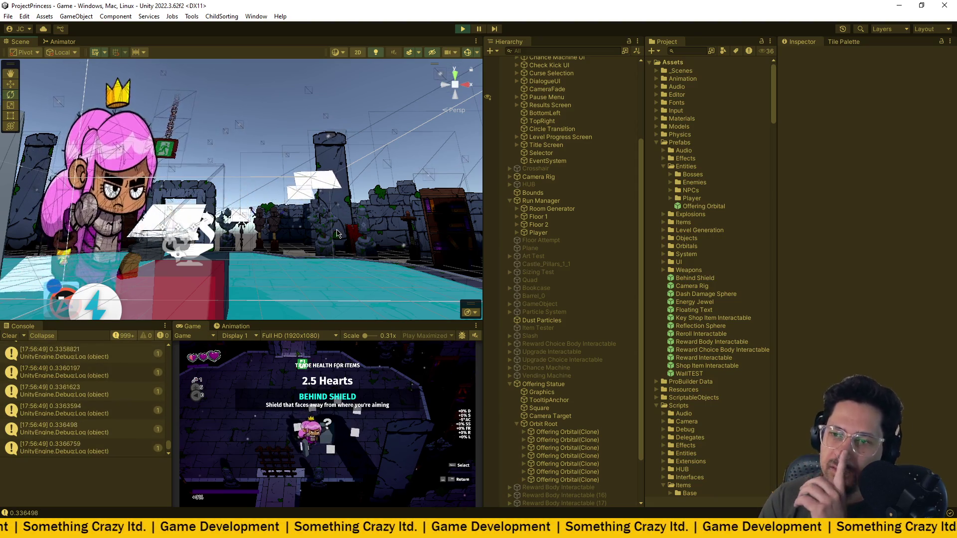
key(Right)
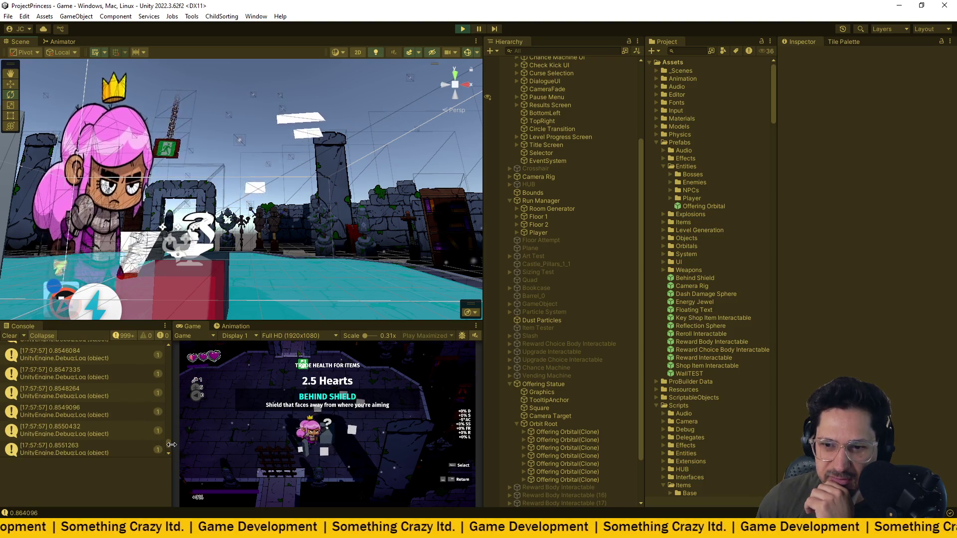
drag(169, 450, 169, 337)
drag(169, 371, 168, 451)
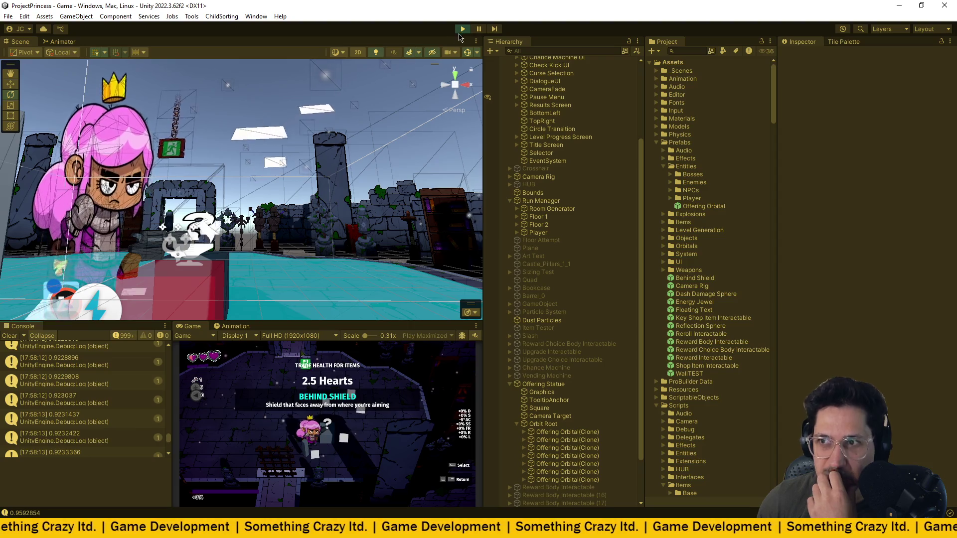
- Stop Play mode and change the 0.01f bob multiplier to 1, after trying 4 and 3
click(461, 29)
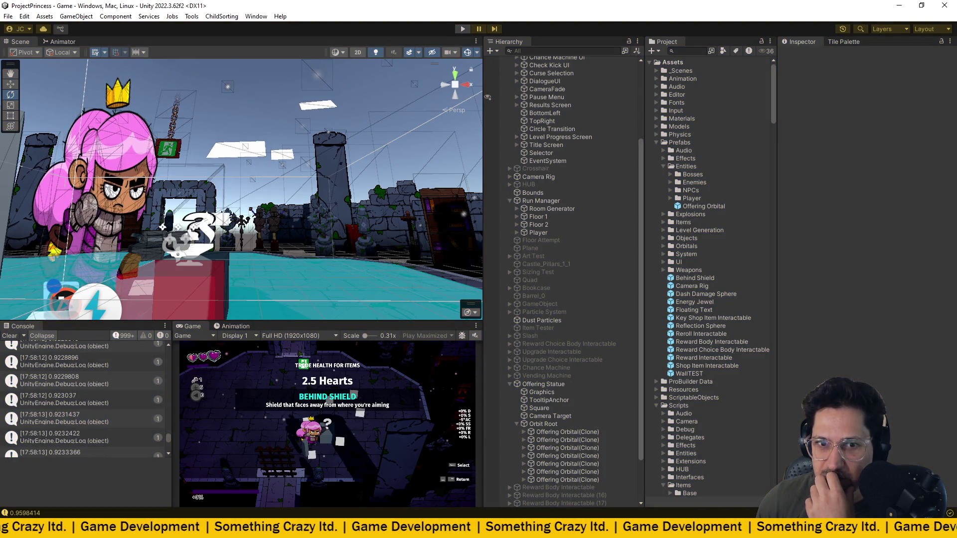
key(alt+Tab)
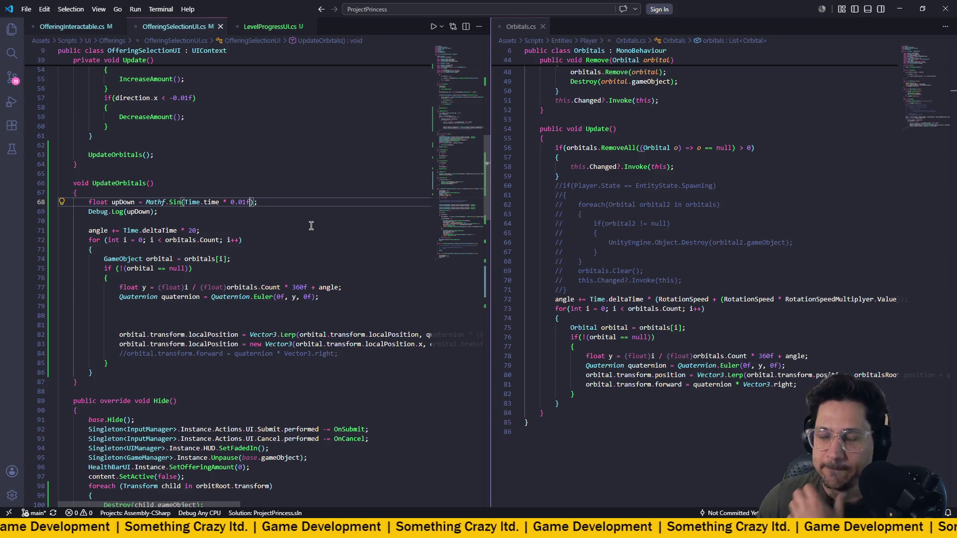
key(BackSpace)
key(BackSpace)
key(BackSpace)
text(4)
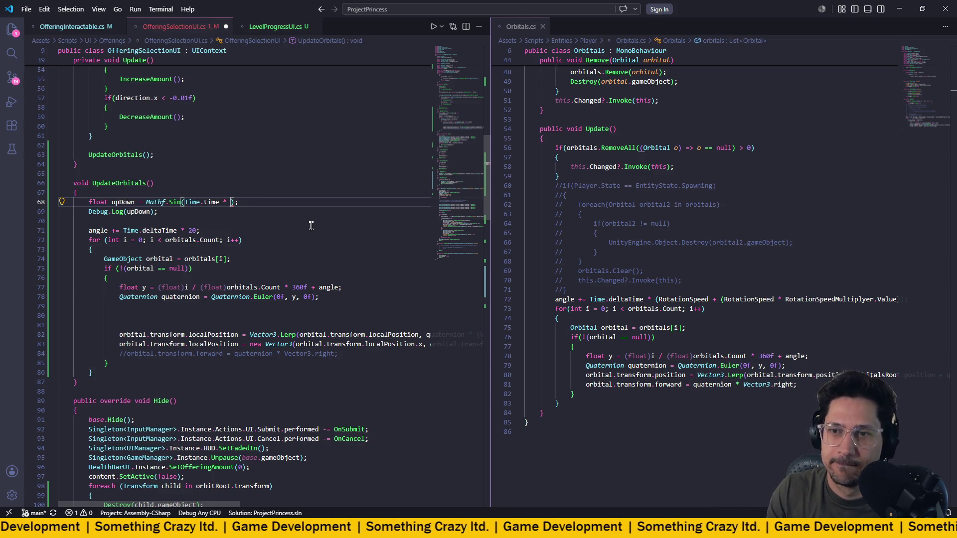
key(BackSpace)
text(3)
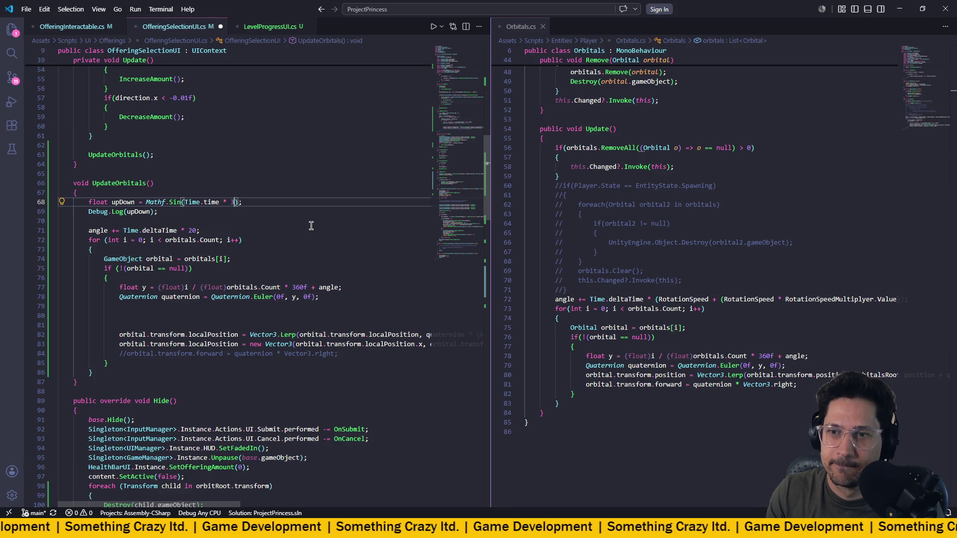
key(BackSpace)
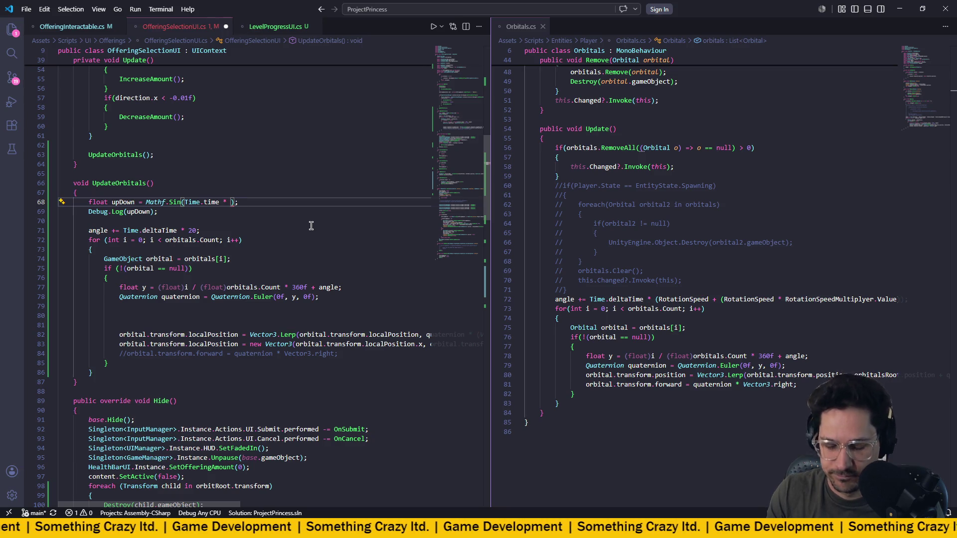
text(1)
click(313, 221)
key(alt+Tab)
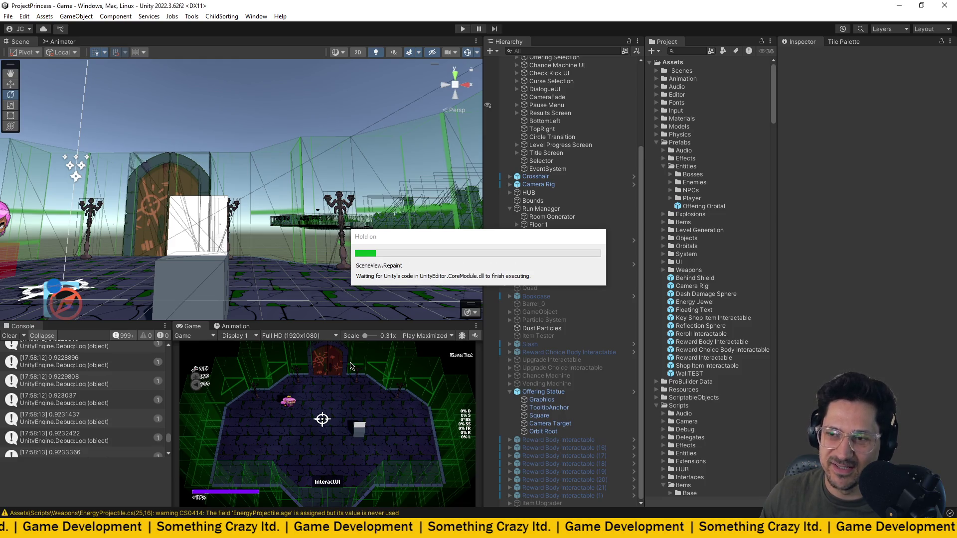
- Clear the console, play with Ctrl+P, walk north and interact at the statue
click(14, 336)
key(ctrl+p)
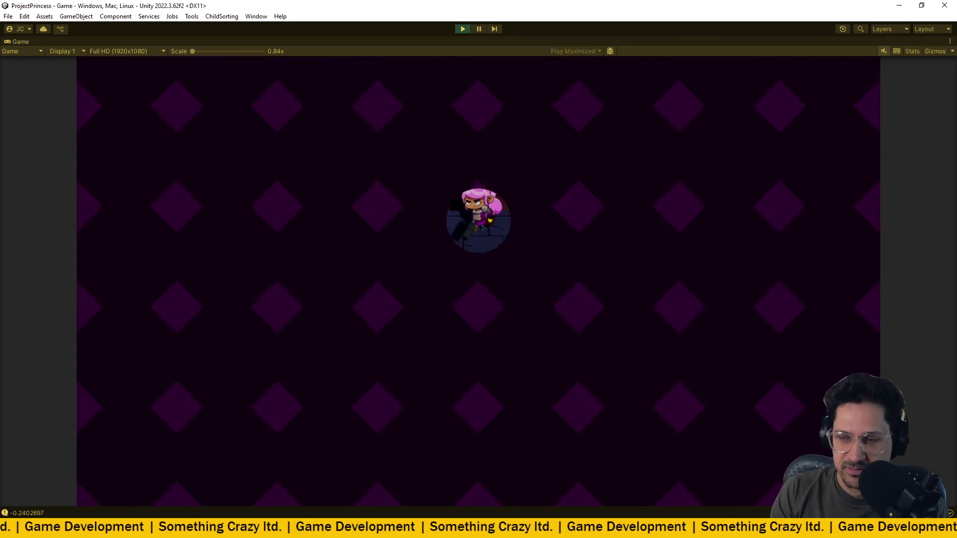
key(space)
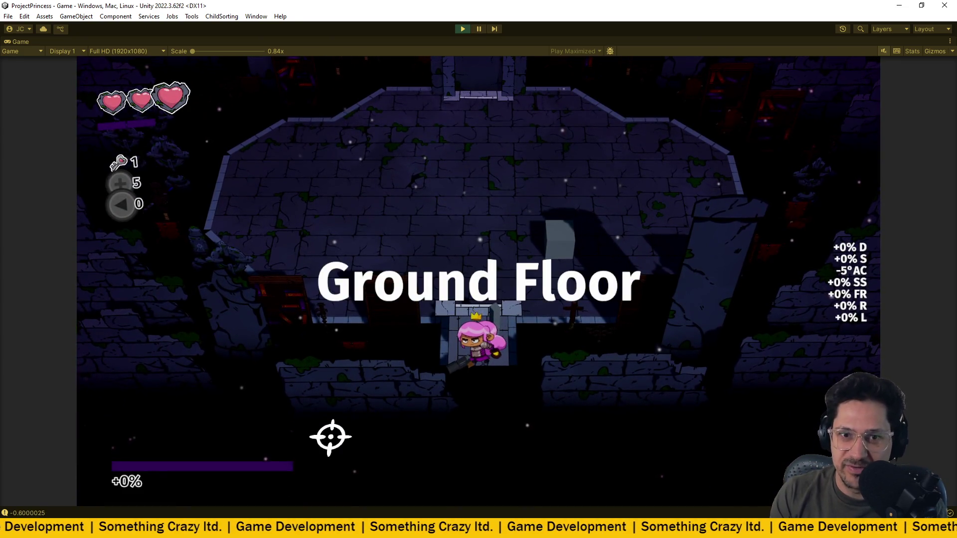
key(w)
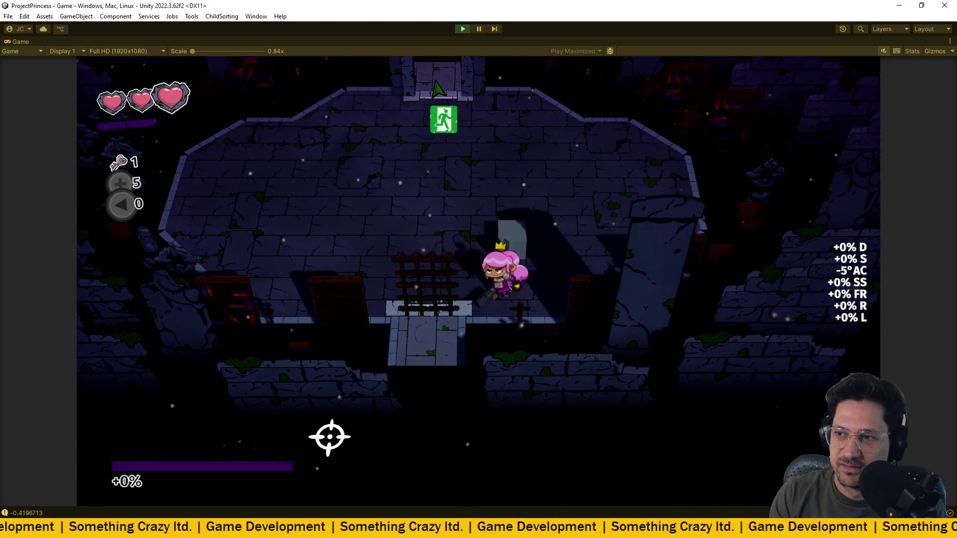
key(e)
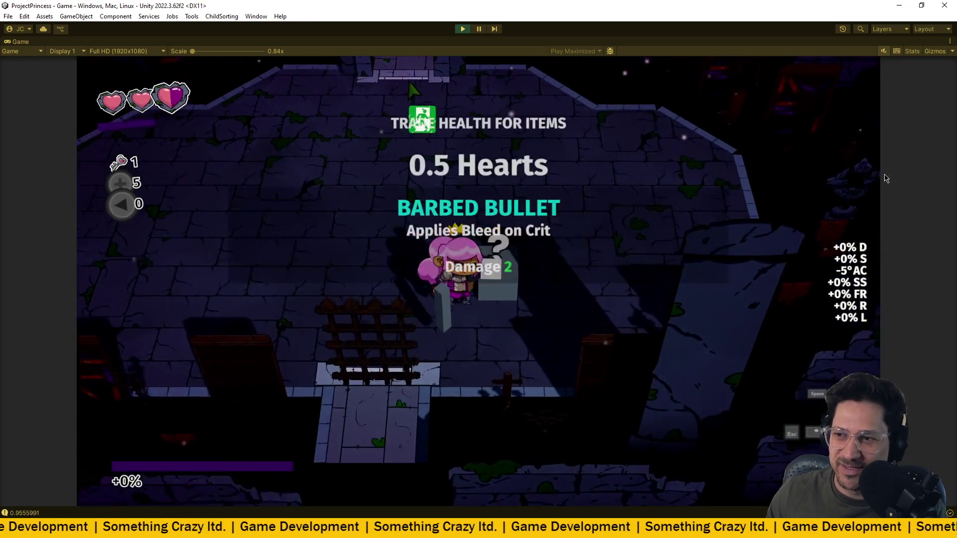
click(950, 42)
- Turn off Game view Maximize and orbit the Scene camera to a top-down view of the orbitals
click(885, 79)
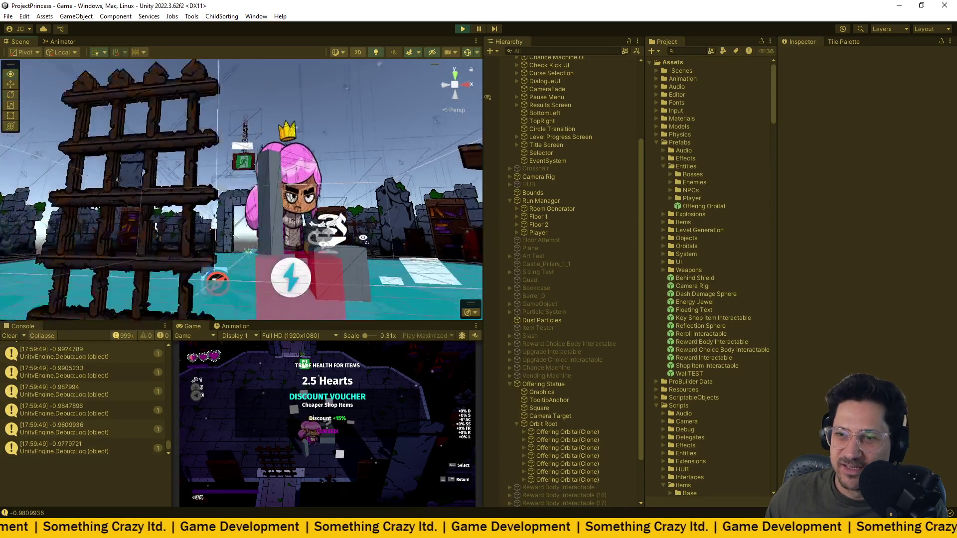
mouse_move(381, 245)
mouse_down()
mouse_move(328, 274)
mouse_move(358, 278)
mouse_up()
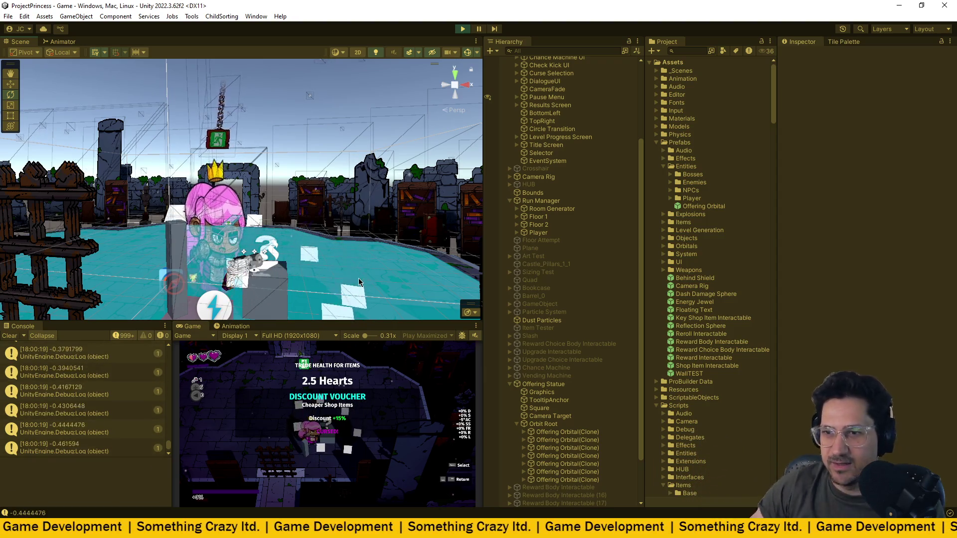
mouse_move(359, 282)
mouse_down()
mouse_move(333, 352)
mouse_move(343, 400)
mouse_move(250, 297)
mouse_move(454, 243)
mouse_move(240, 294)
mouse_move(100, 306)
mouse_move(171, 264)
mouse_move(162, 268)
mouse_move(271, 248)
mouse_up()
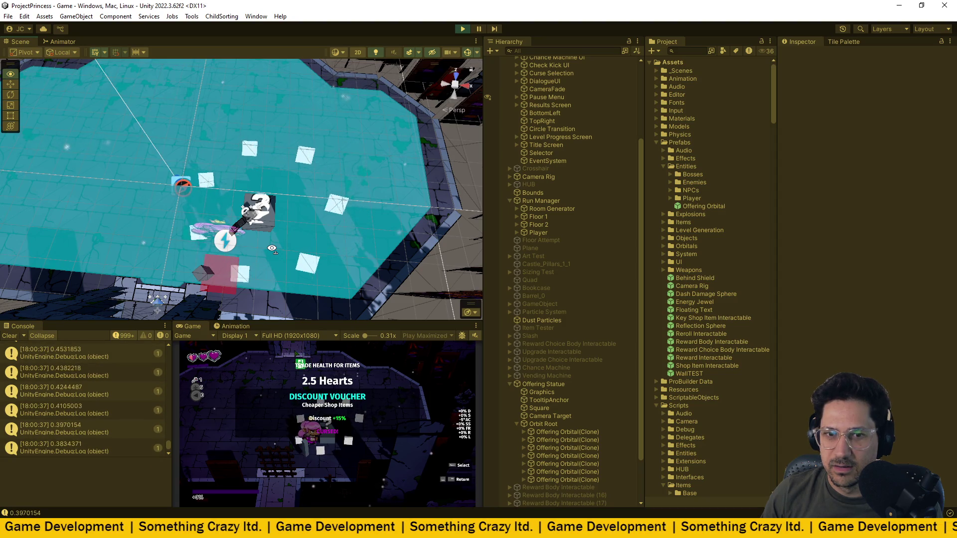
- Orbit and fly the Scene camera in close to view the offering orbitals circling the statue
mouse_move(272, 248)
mouse_down()
mouse_move(351, 208)
mouse_move(138, 248)
mouse_up()
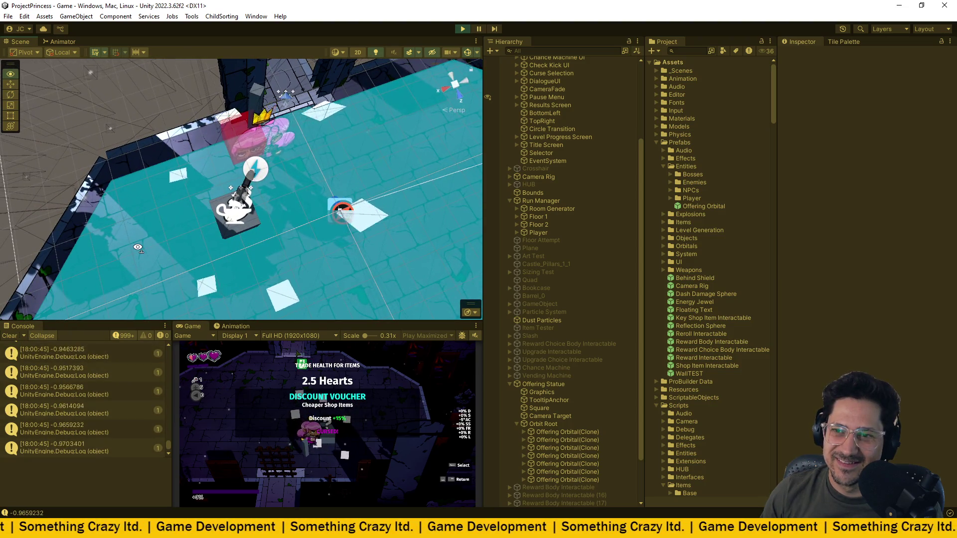
mouse_move(138, 248)
mouse_down()
mouse_move(458, 229)
mouse_move(405, 232)
mouse_move(427, 244)
mouse_up()
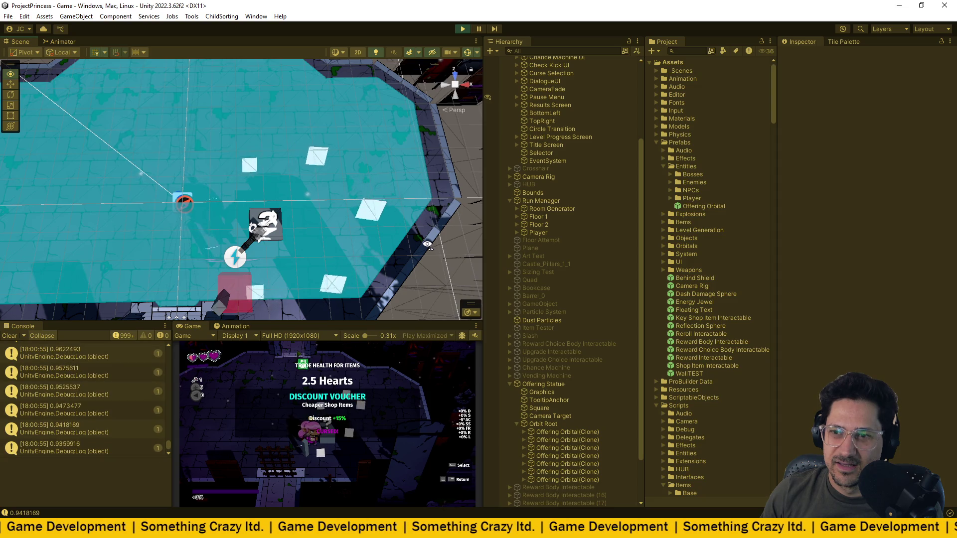
mouse_move(427, 245)
mouse_down()
mouse_move(408, 126)
mouse_move(408, 240)
mouse_up()
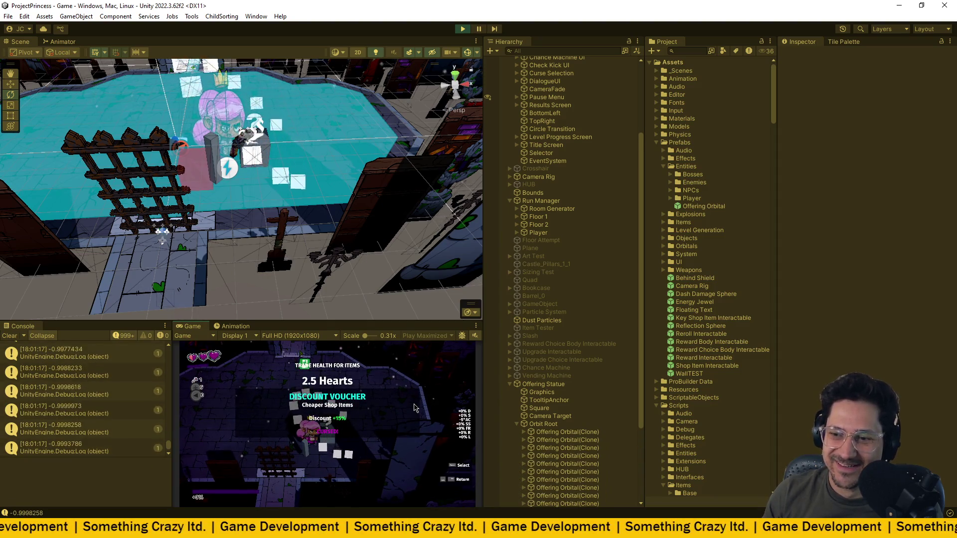
mouse_move(448, 114)
mouse_down()
mouse_move(457, 109)
mouse_move(358, 123)
mouse_move(393, 123)
mouse_move(382, 122)
mouse_up()
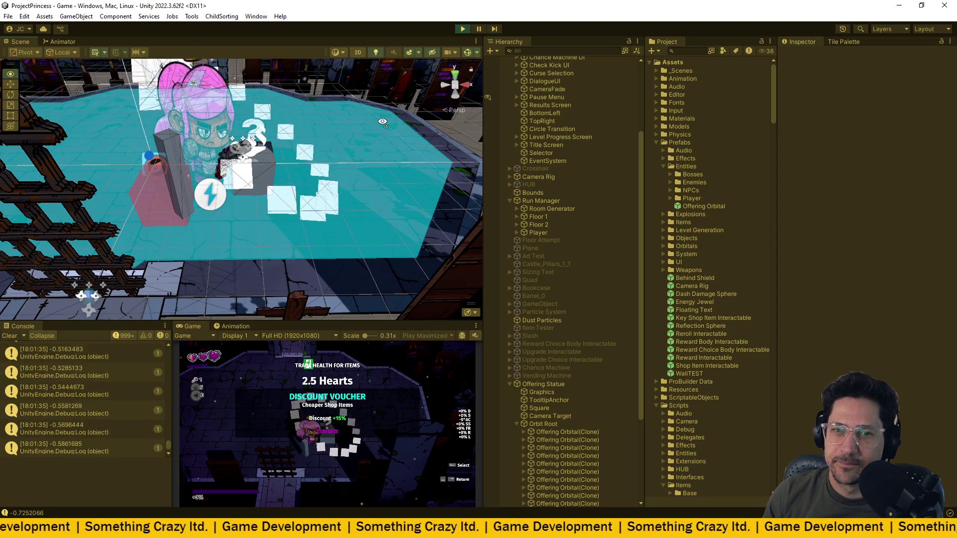
- Watch the orbitals from a lower angle, then stop Play mode and switch to VS Code
drag(382, 123, 362, 127)
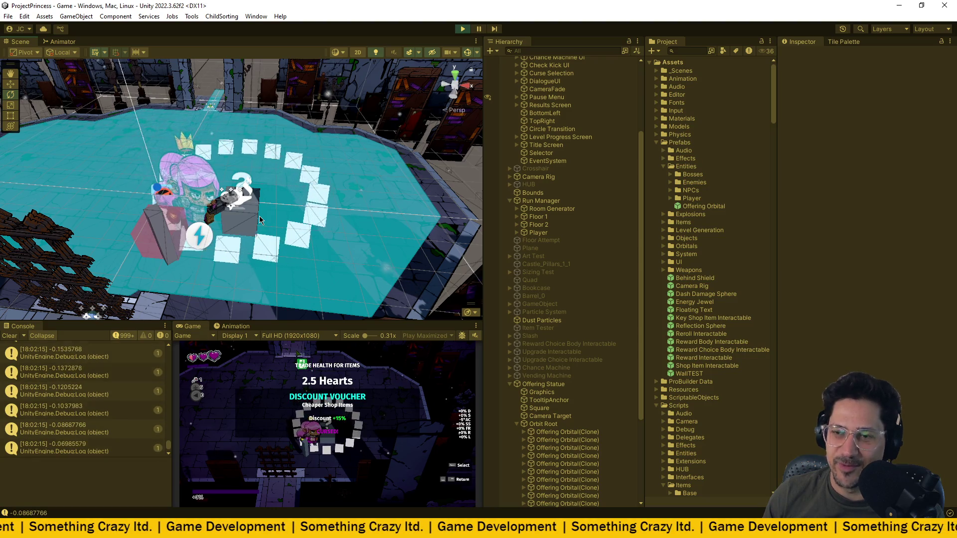
mouse_move(282, 192)
mouse_down()
mouse_move(404, 138)
mouse_move(315, 150)
mouse_move(309, 257)
mouse_move(331, 259)
mouse_move(278, 179)
mouse_move(309, 177)
mouse_up()
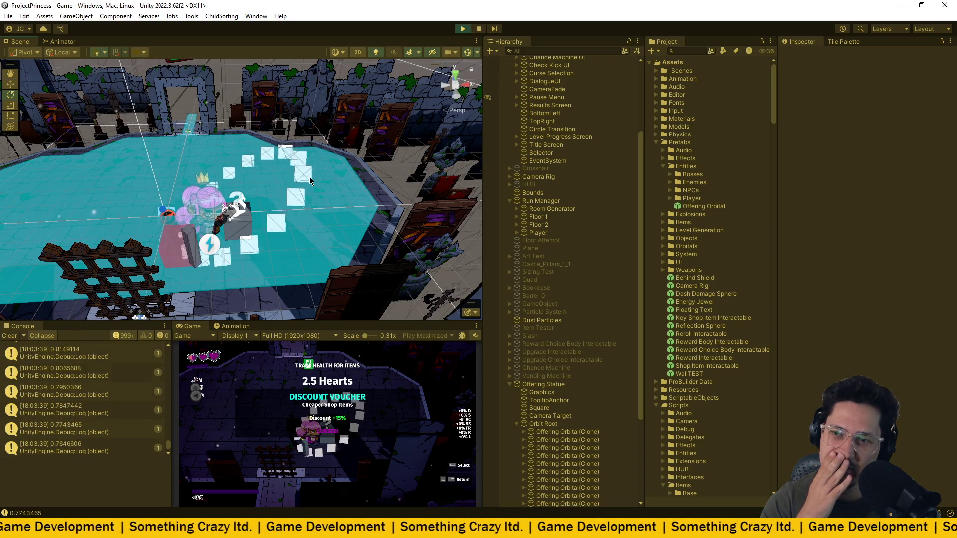
key(ctrl+shift+p)
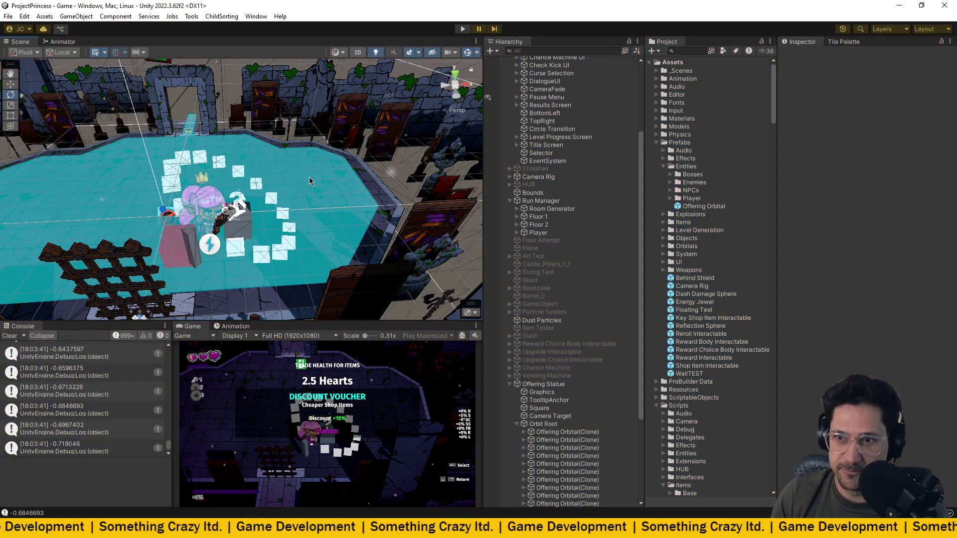
key(alt+Tab)
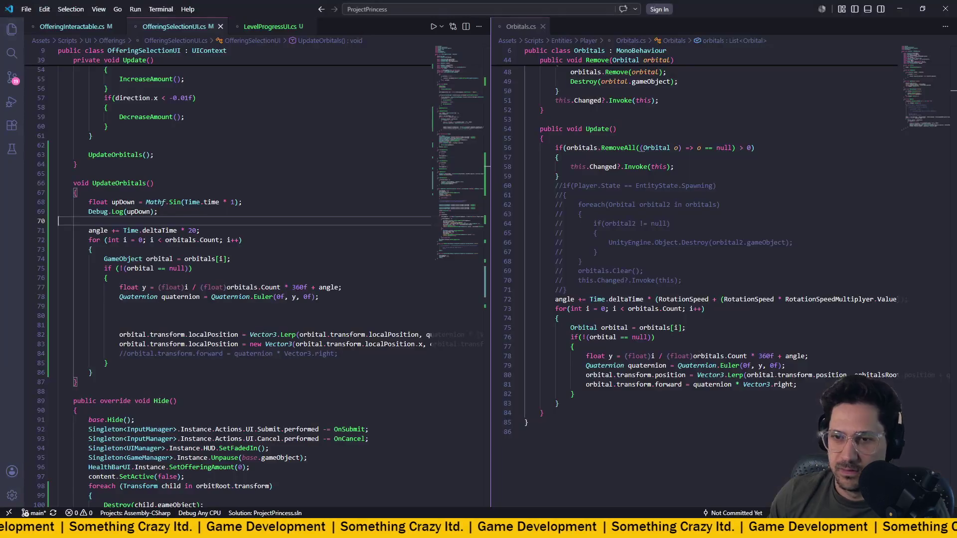
- Change the UpdateOrbitals spin multiplier on line 71 from 20 to 50 and save
scroll(280, 264, down, 1)
scroll(276, 306, right, 5)
scroll(276, 306, right, 3)
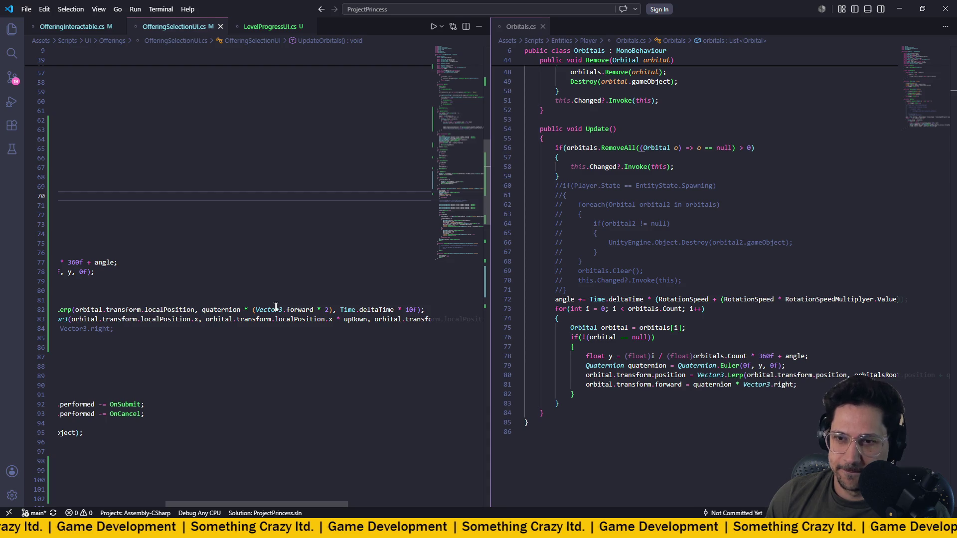
scroll(276, 307, left, 5)
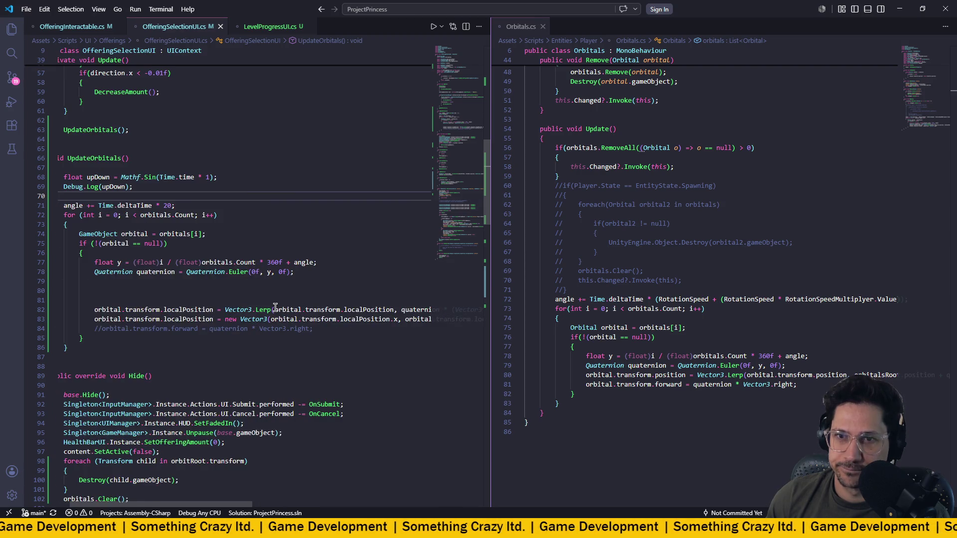
click(171, 205)
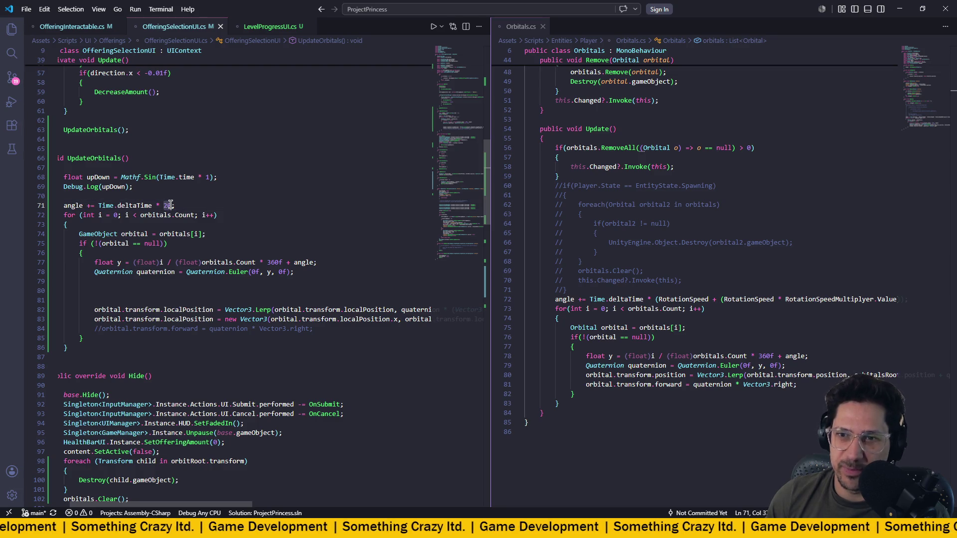
scroll(174, 205, left, 1)
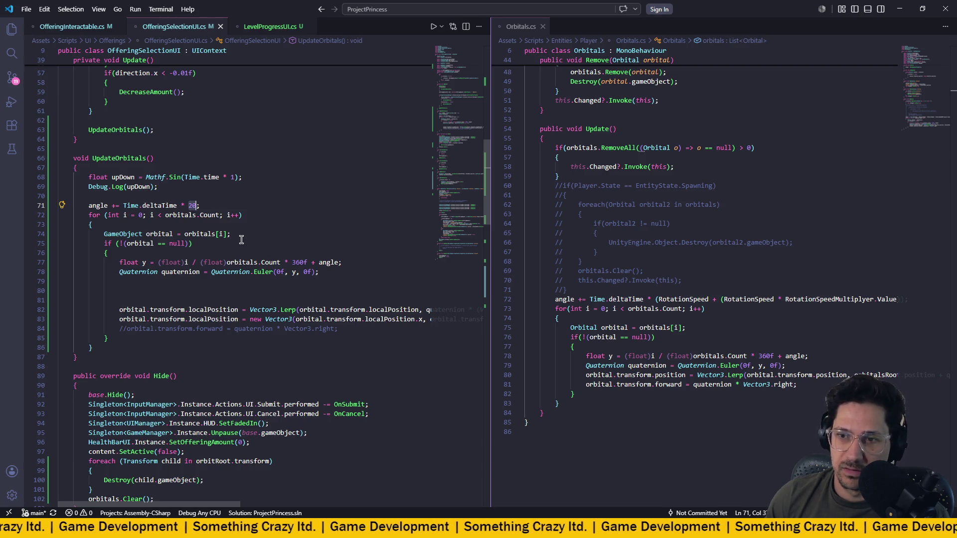
key(BackSpace)
text(0)
key(ctrl+s)
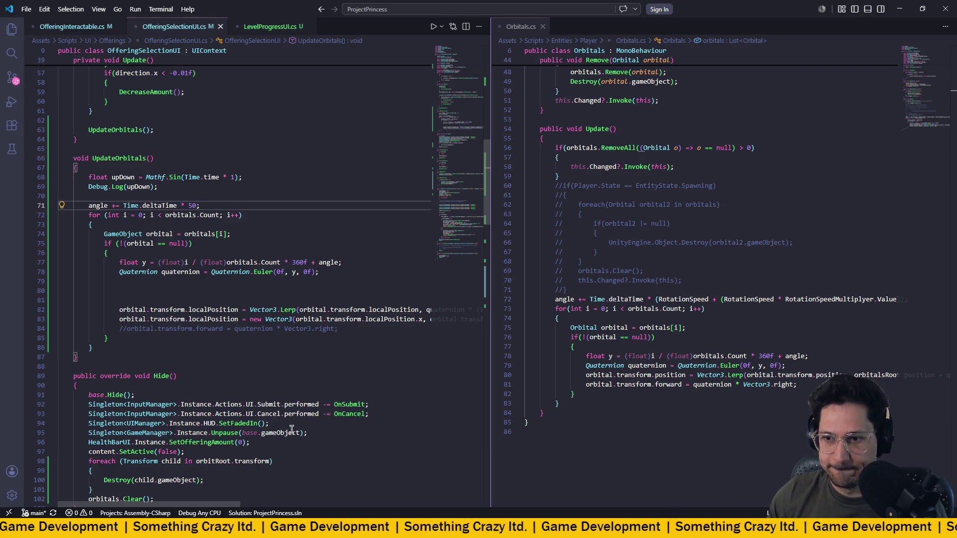
- Return to Unity and start the game in Play mode
click(192, 206)
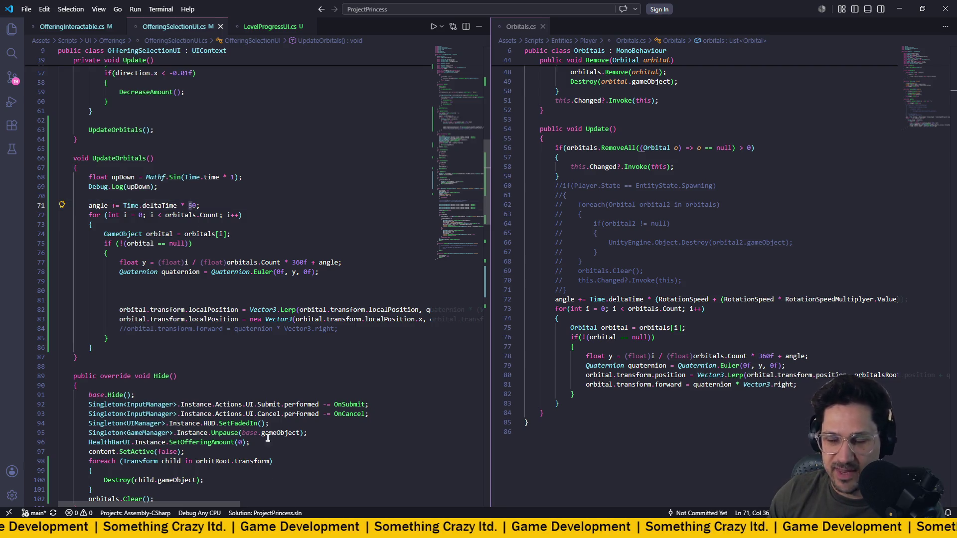
key(alt+Tab)
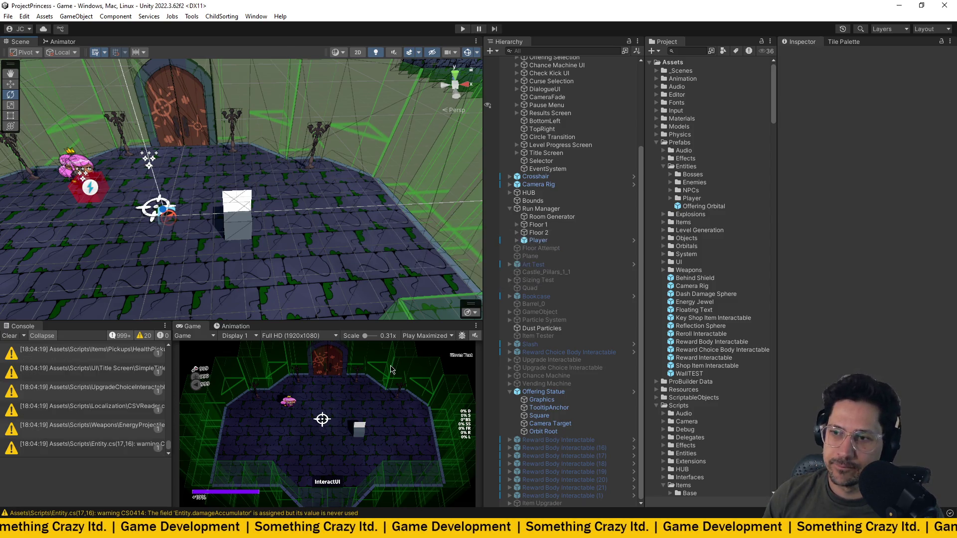
click(464, 29)
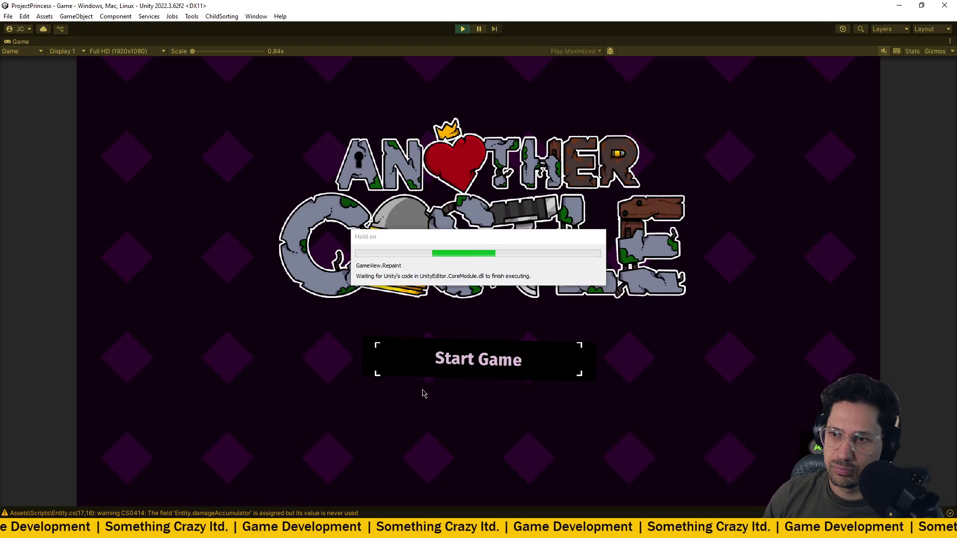
- Start a new game, pass the Castle Foyer intro and walk to the offering pedestal
key(Return)
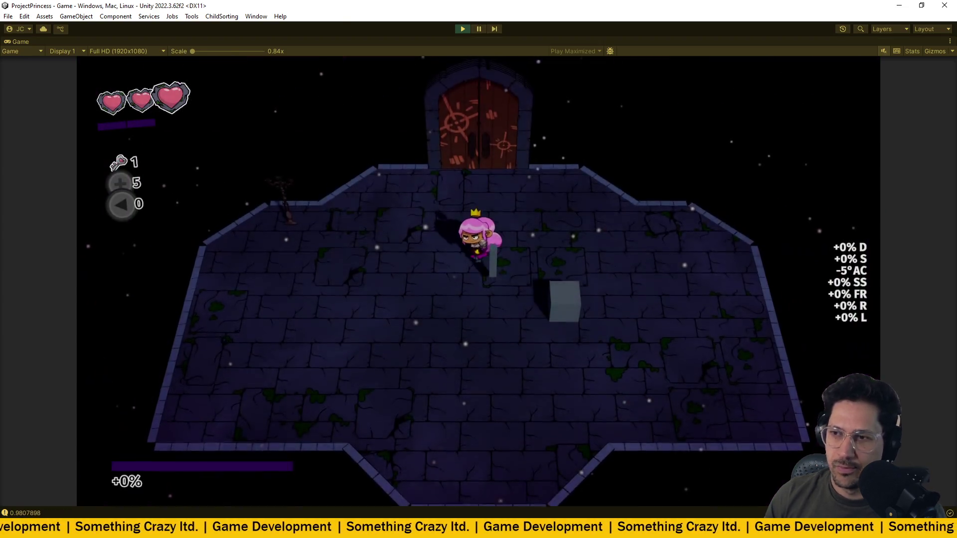
key(w)
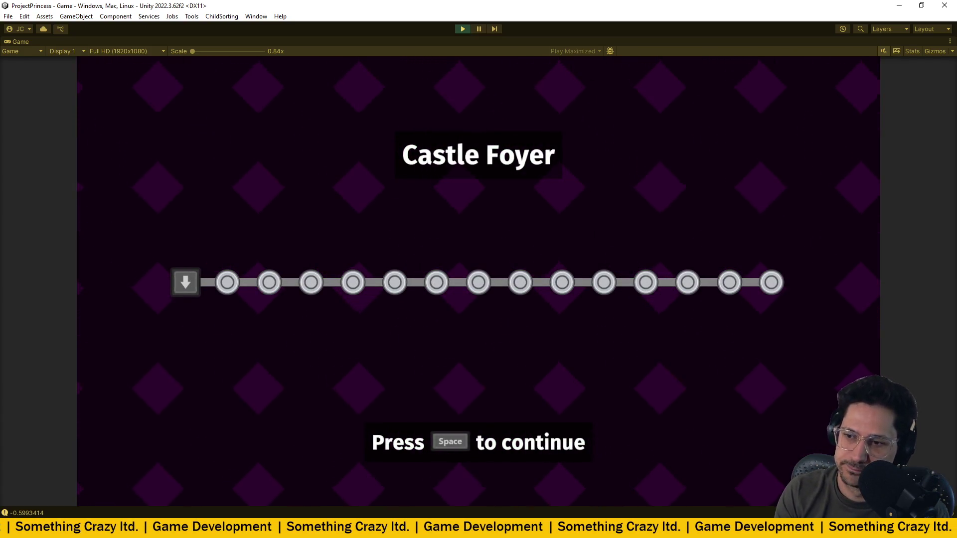
key(space)
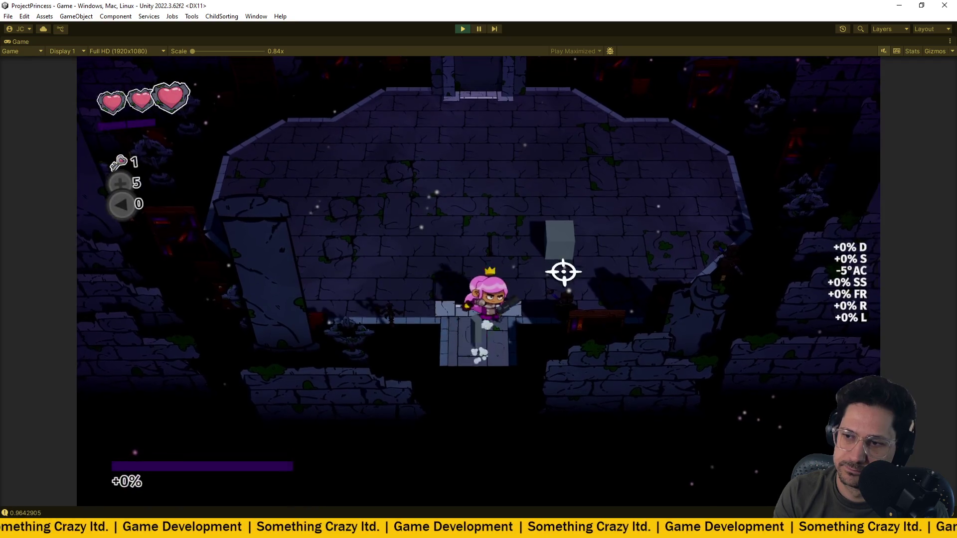
key(w)
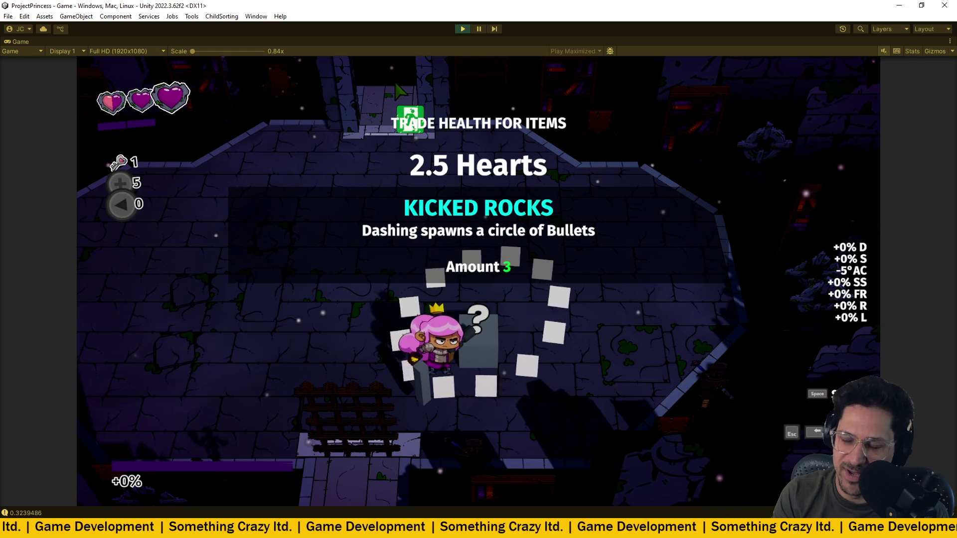
- Stop Play mode and go back to the OfferingSelectionUI script in VS Code
key(ctrl+p)
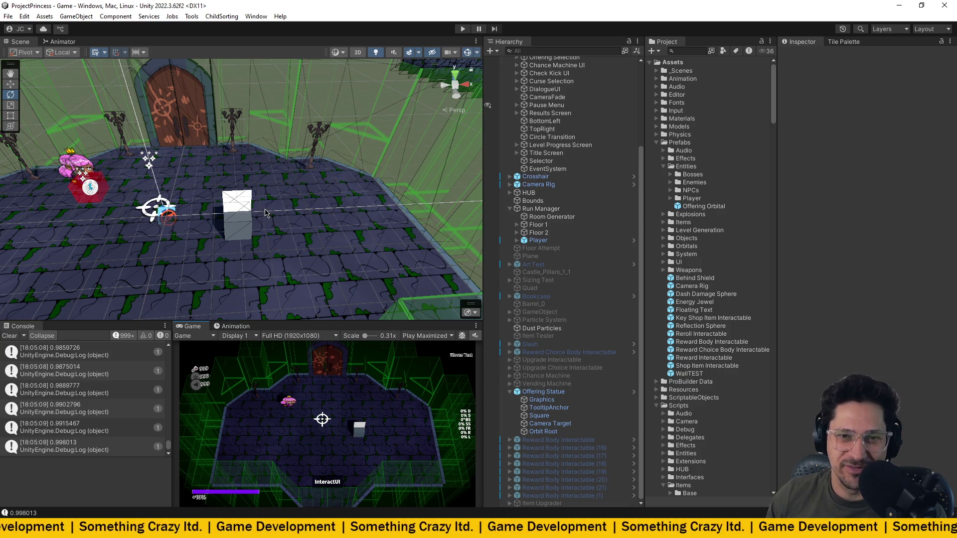
scroll(574, 227, up, 5)
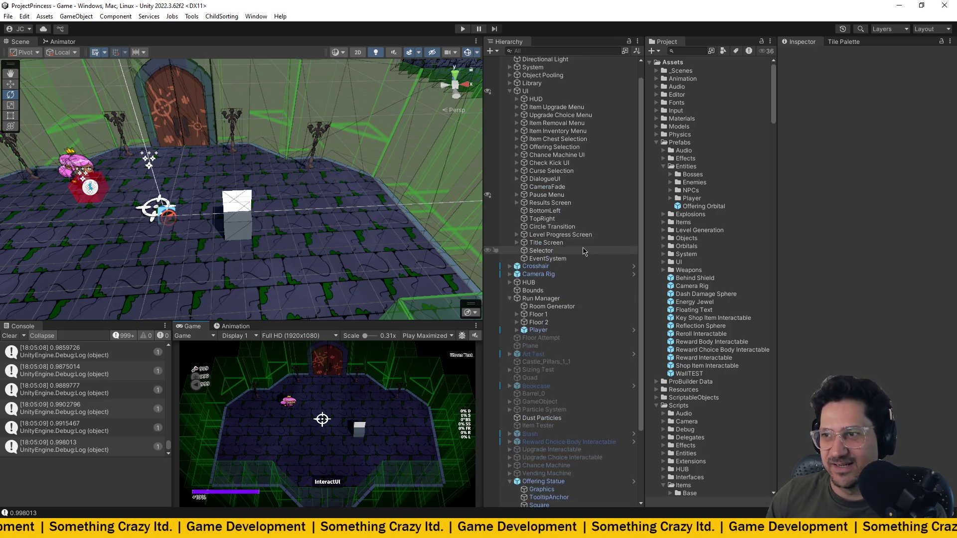
key(alt+Tab)
scroll(298, 236, up, 10)
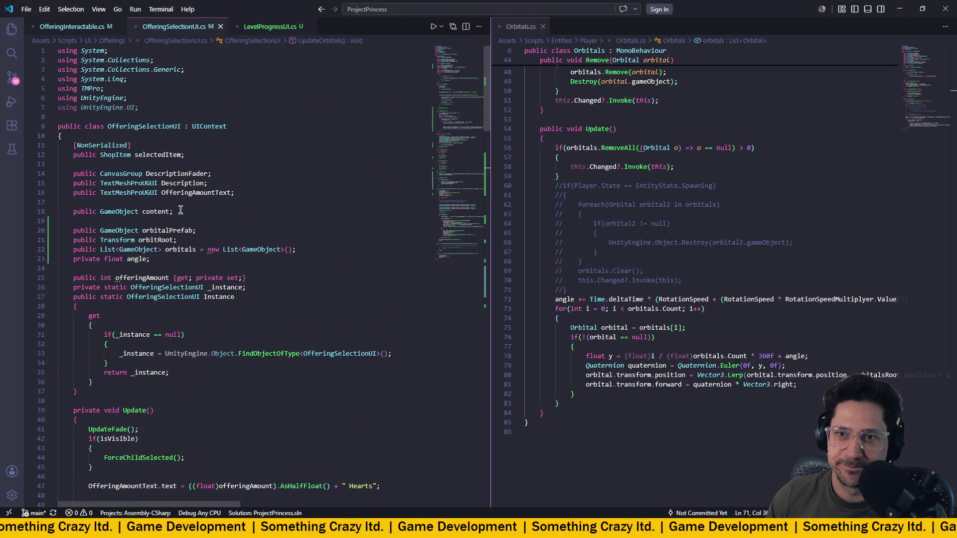
- Declare 'public float RotationSpeed;' below the content field
click(224, 210)
key(Return)
key(Return)
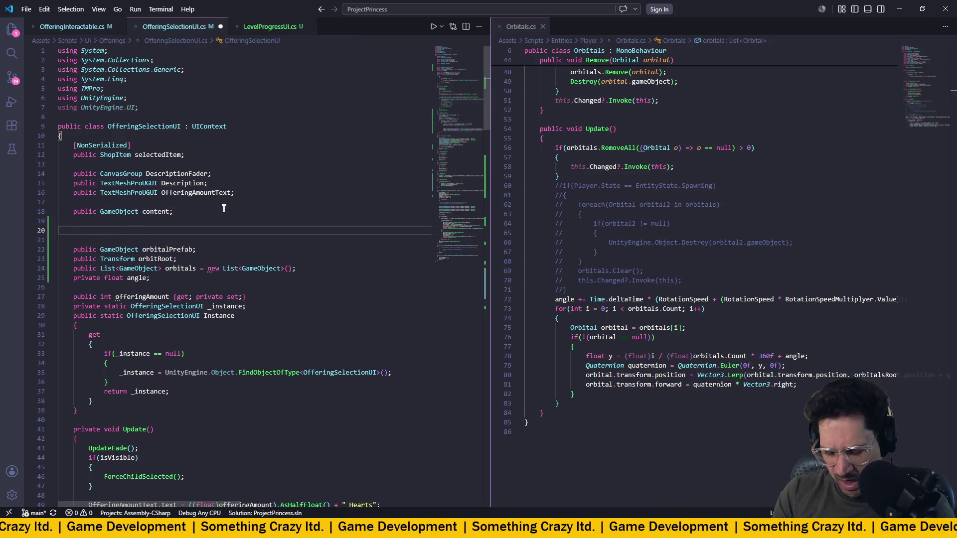
text(public float)
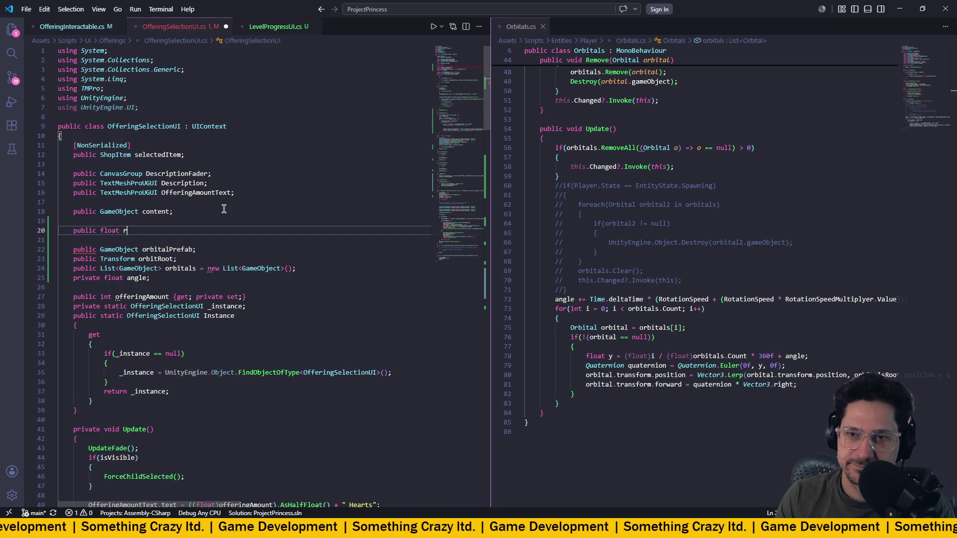
text(rotat)
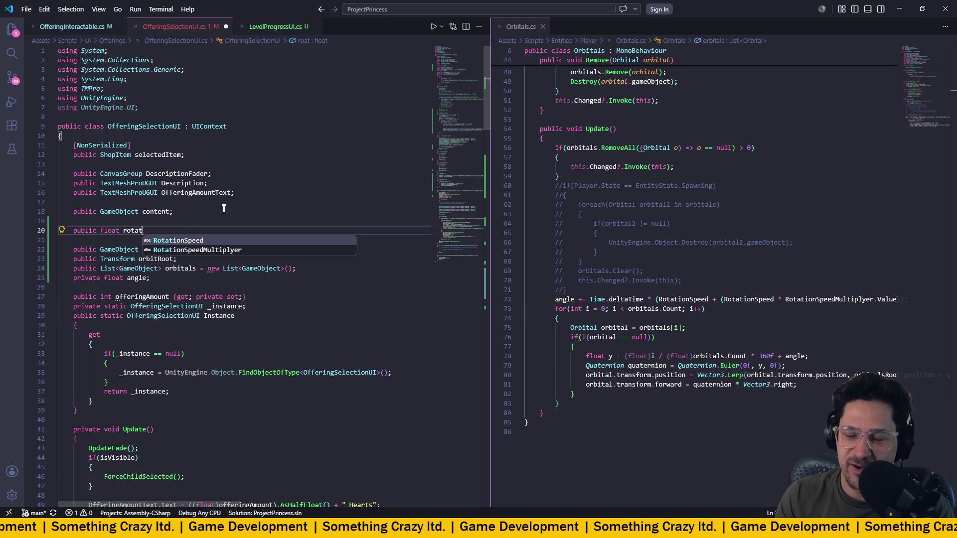
text(io)
key(Tab)
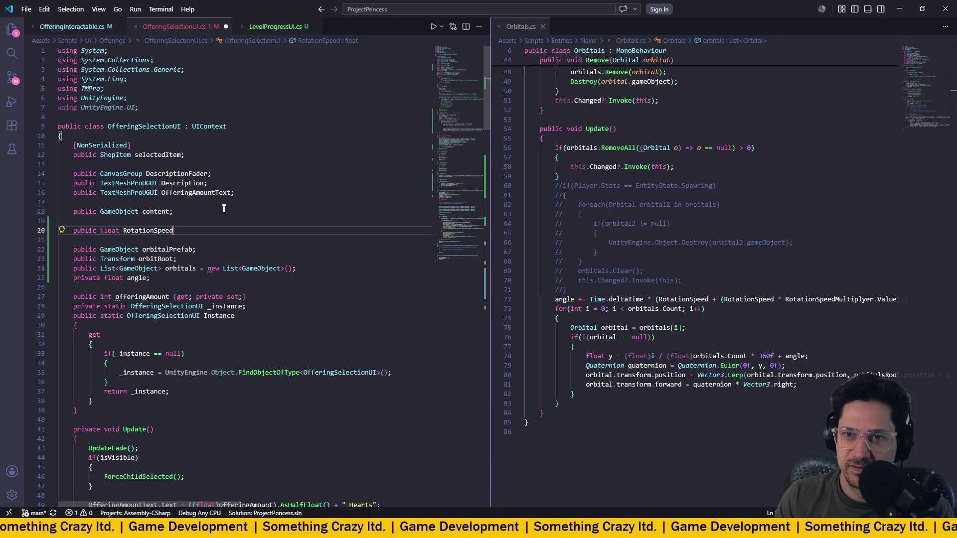
text(;)
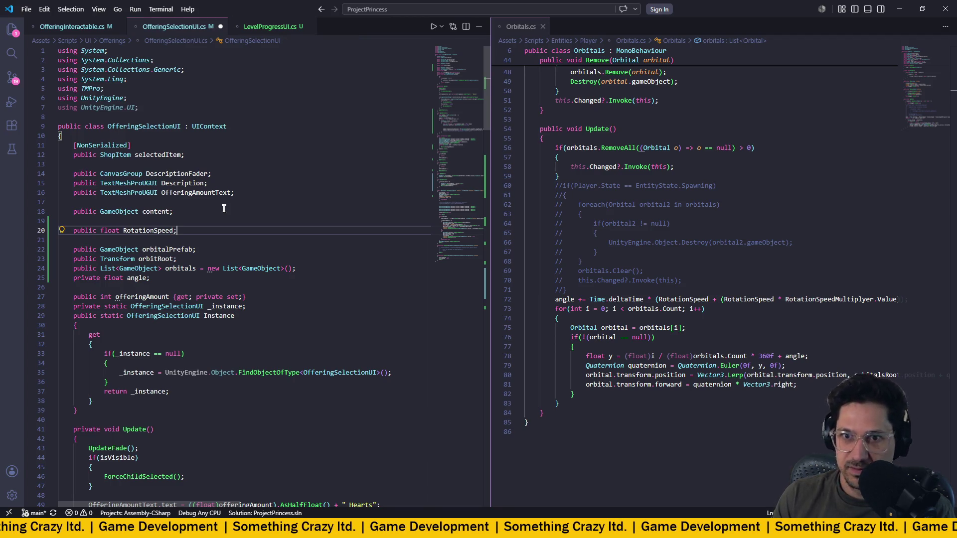
key(Return)
- Add 'public float YawSpeed;' on the next line and save the script
text(public float)
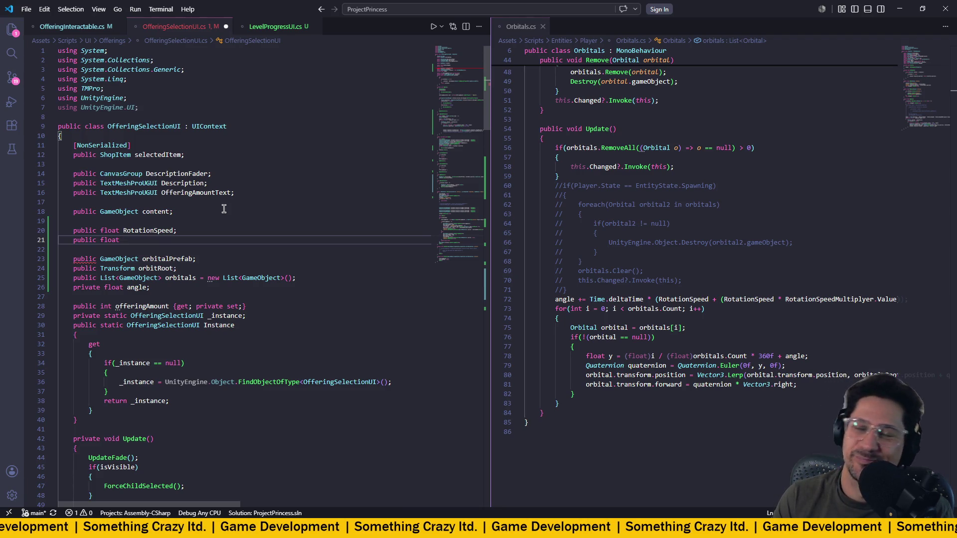
text(YawS)
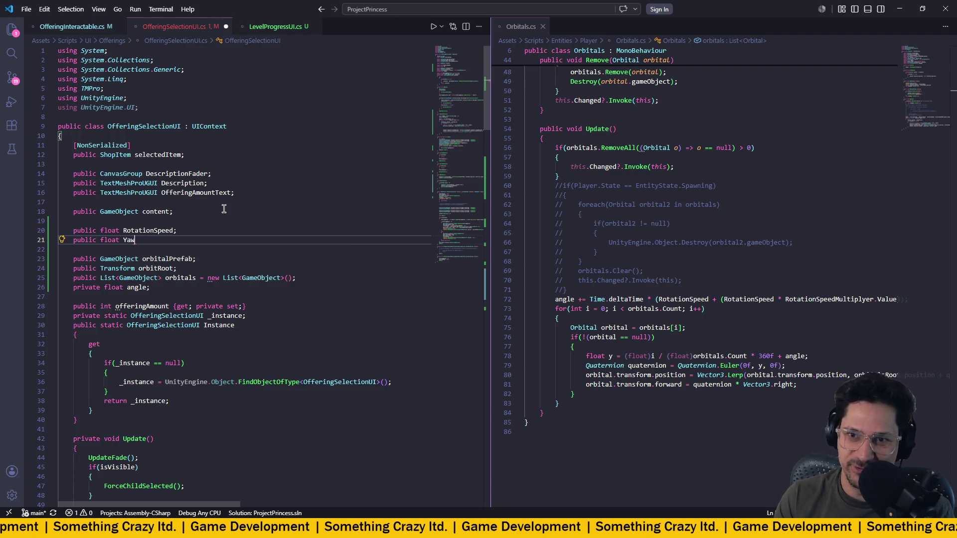
key(BackSpace)
key(BackSpace)
text(ed)
key(BackSpace)
text(d;)
key(ctrl+s)
scroll(224, 209, down, 20)
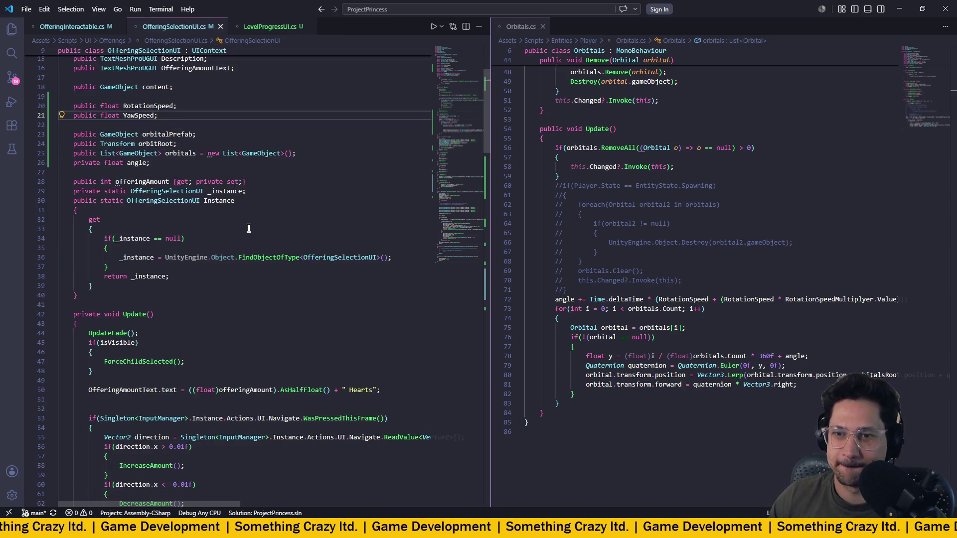
- Replace the hardcoded spin multiplier 50 with RotationSpeed in the angle update
scroll(249, 228, down, 20)
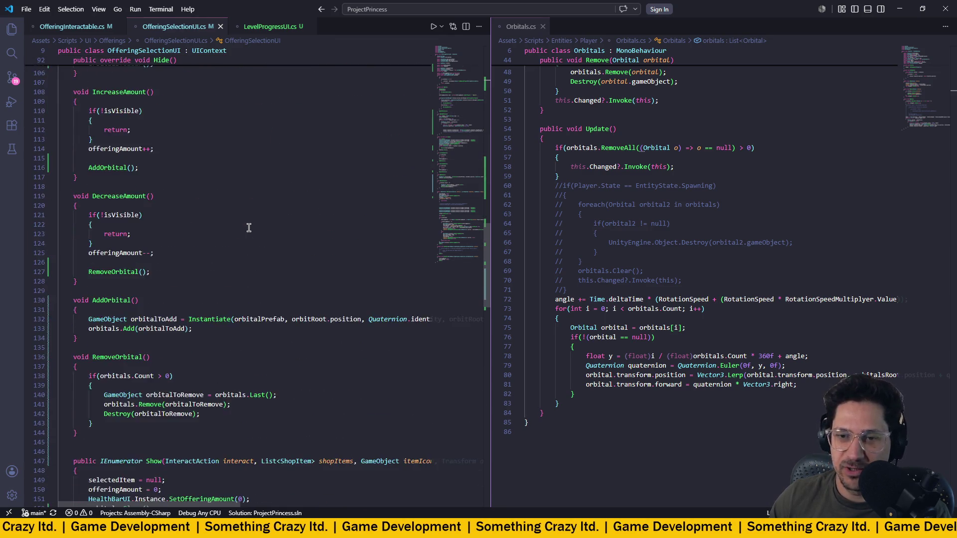
scroll(249, 228, up, 20)
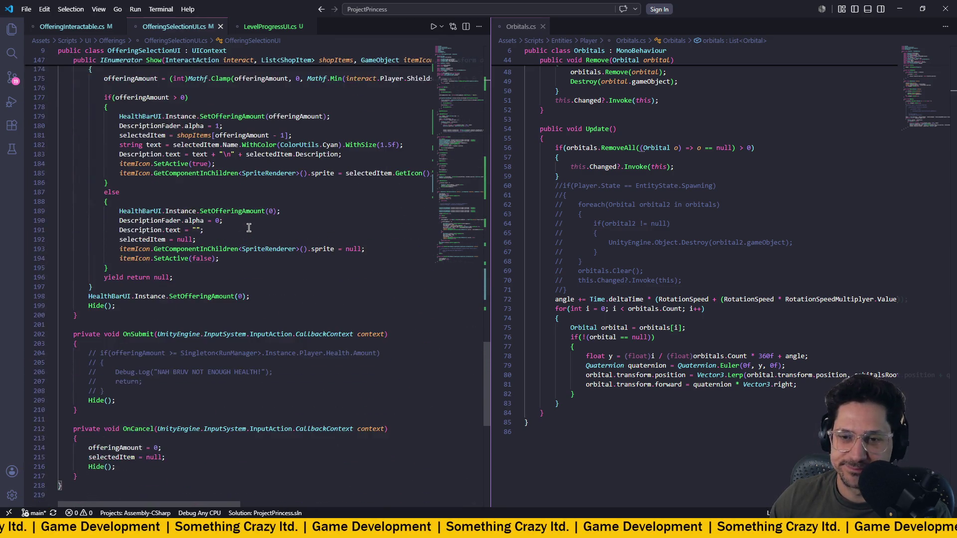
scroll(248, 228, up, 1)
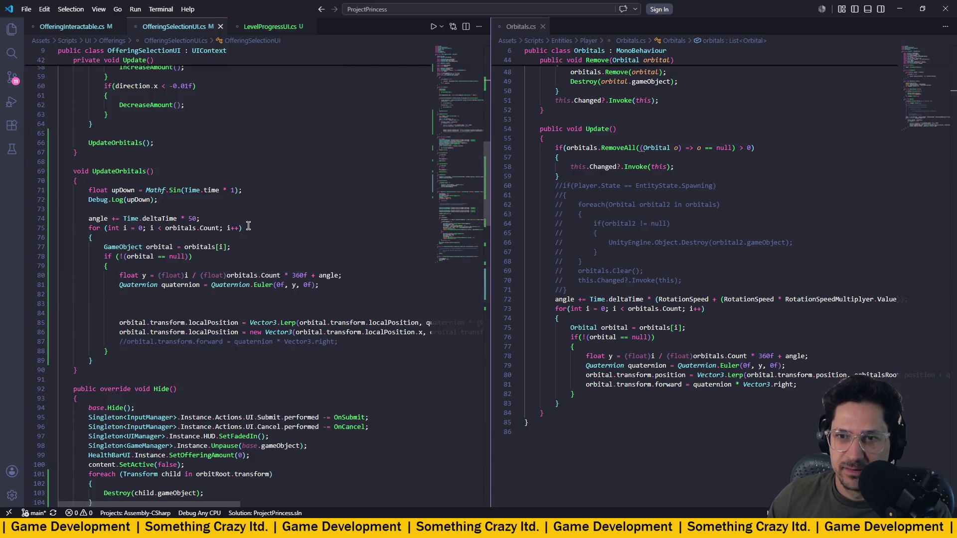
click(196, 219)
key(BackSpace)
key(BackSpace)
key(BackSpace)
key(BackSpace)
text(ro)
key(Down)
key(Down)
key(Down)
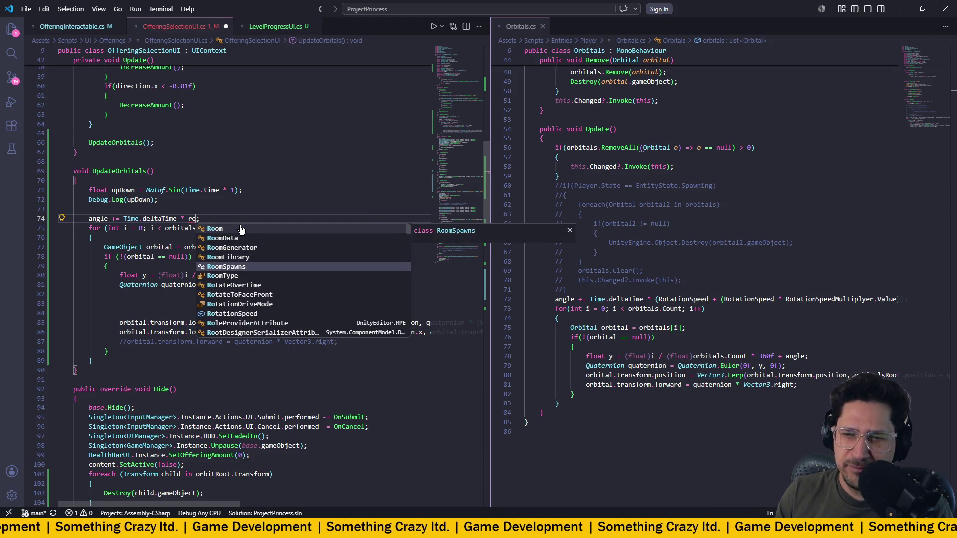
text(ta)
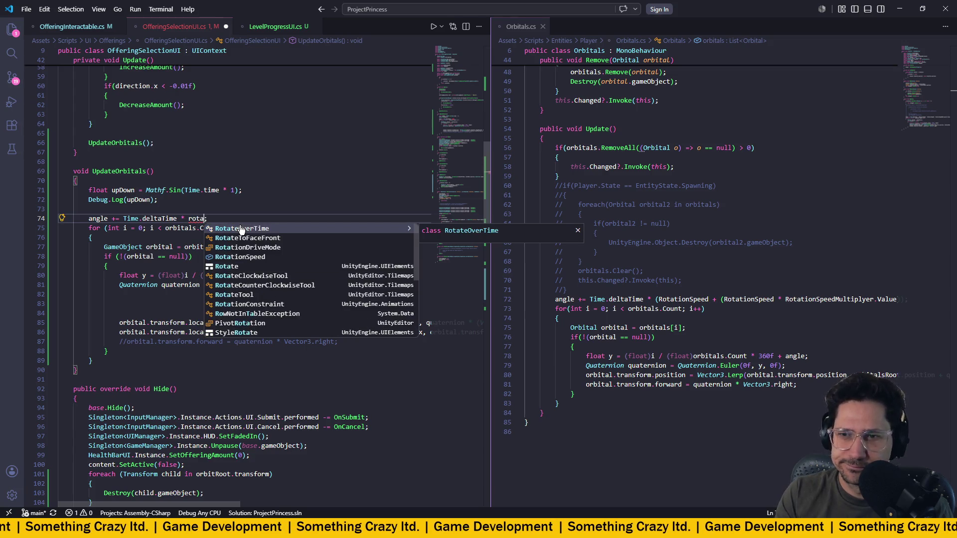
key(Down)
key(Down)
key(Down)
key(Tab)
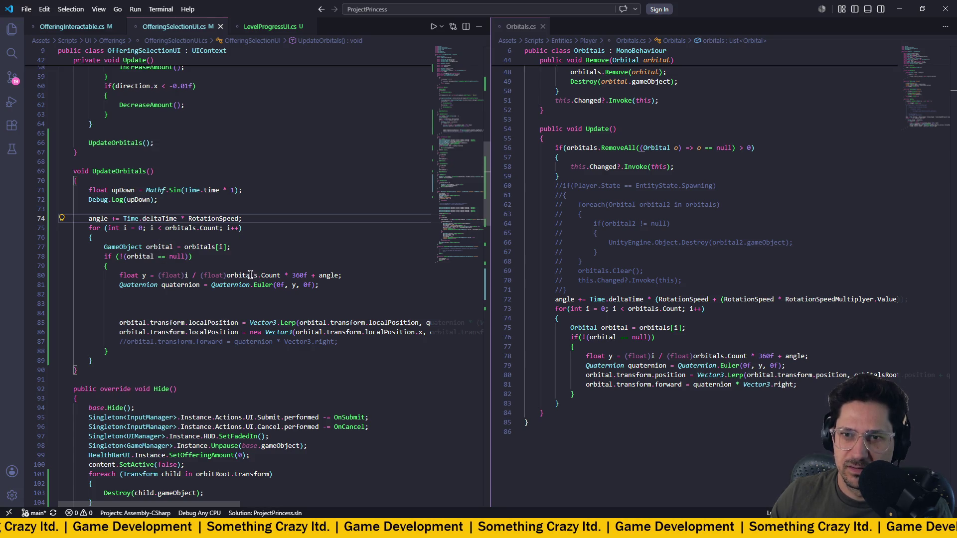
- Replace the bobbing frequency 1 with YawSpeed and switch to Unity to recompile
click(236, 189)
key(BackSpace)
text(YawSpeed)
key(Tab)
click(279, 191)
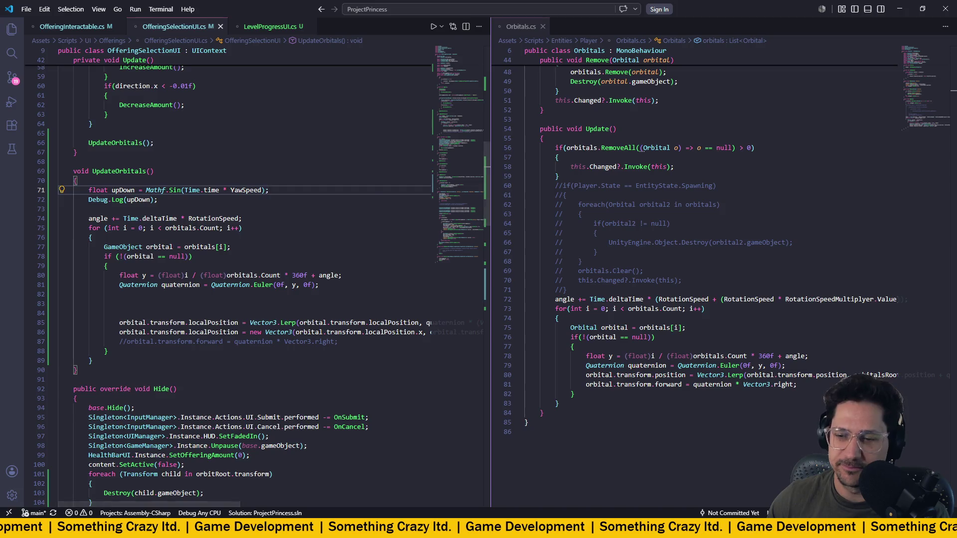
key(alt+Tab)
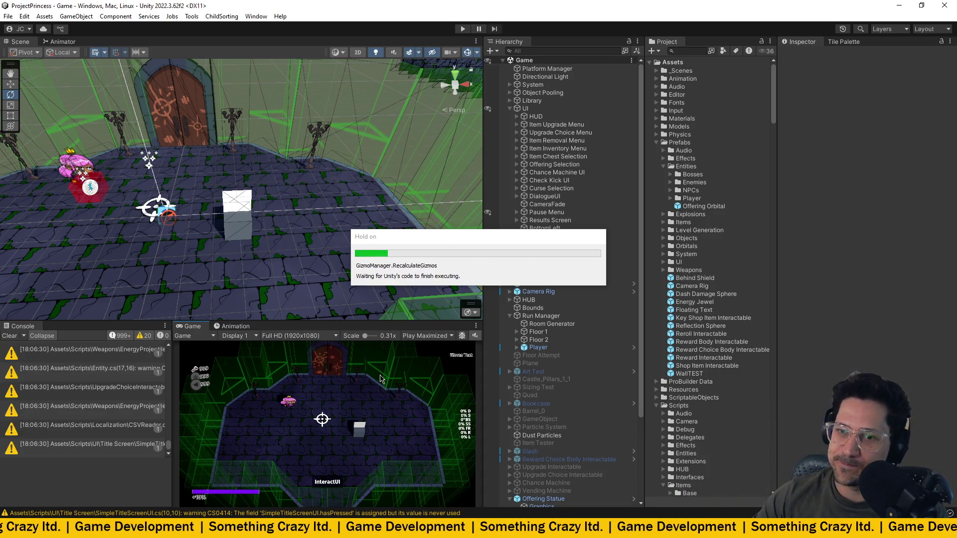
- Clear the Console, enter Play mode and restore the full editor layout
click(10, 335)
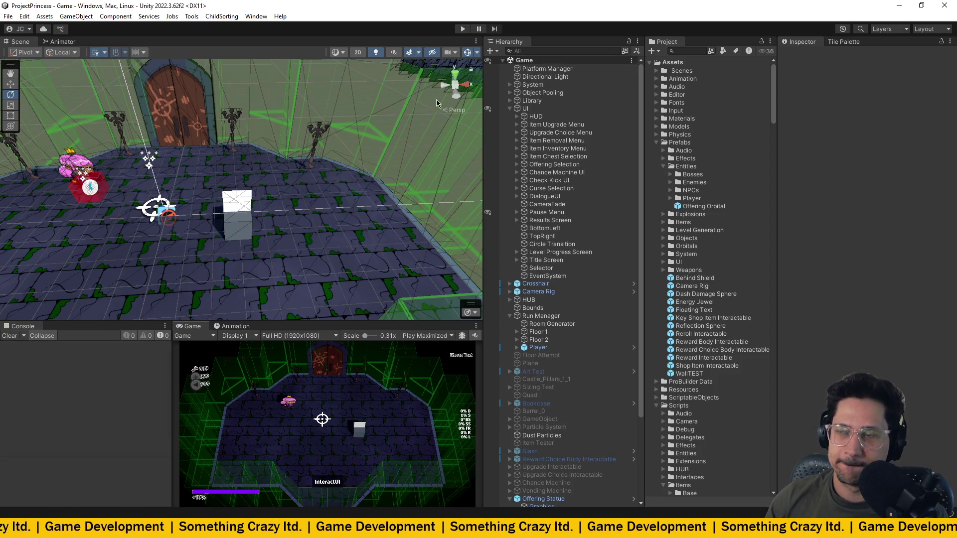
click(463, 29)
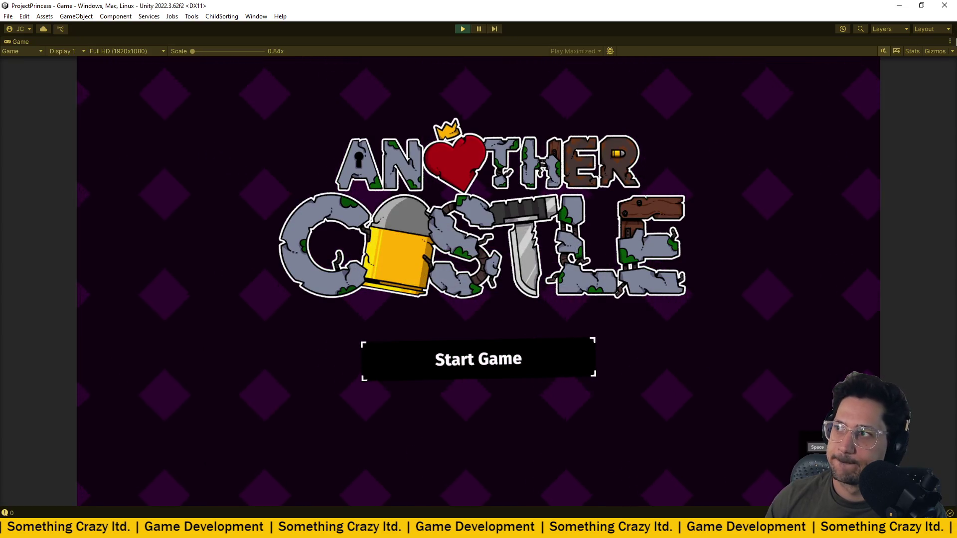
click(950, 42)
click(848, 76)
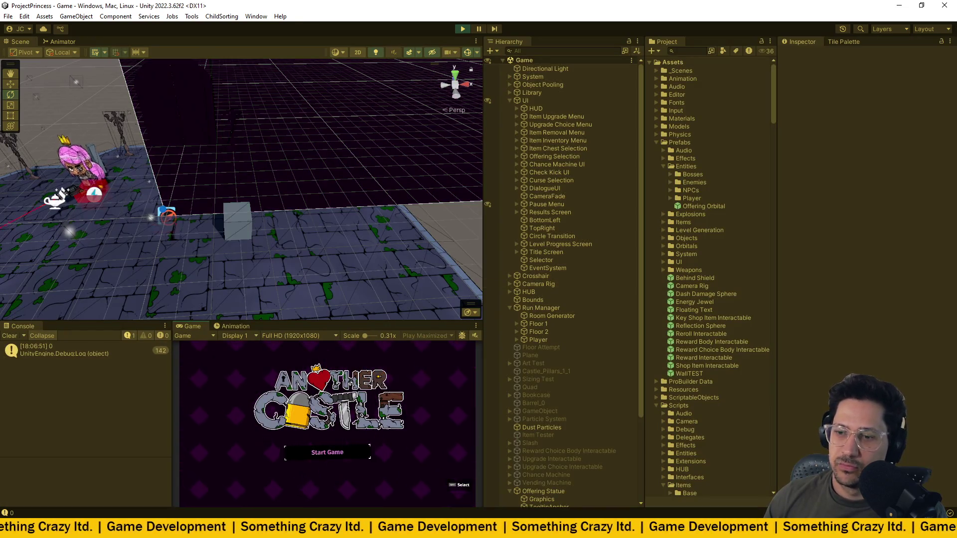
- Start from the title screen, dismiss the Castle Foyer card and walk toward the statue
key(Return)
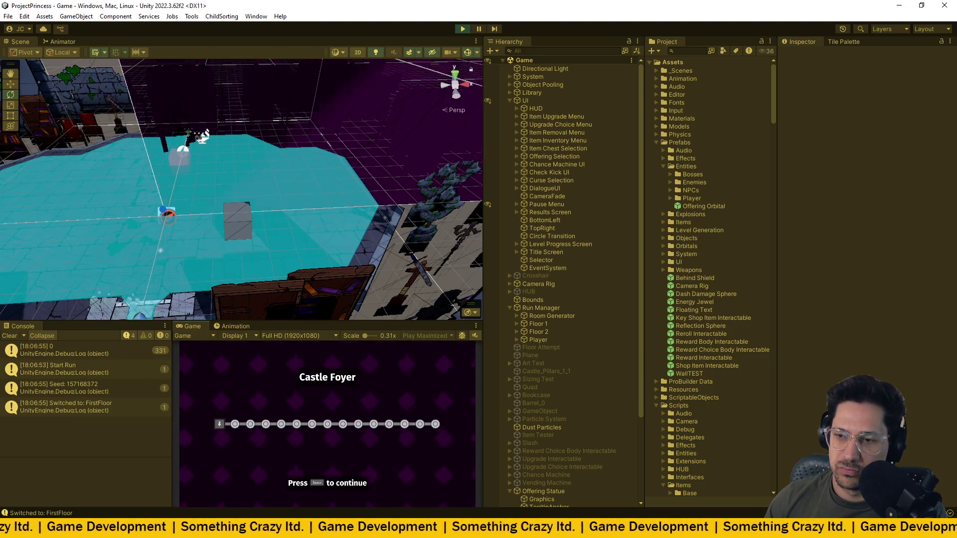
key(Return)
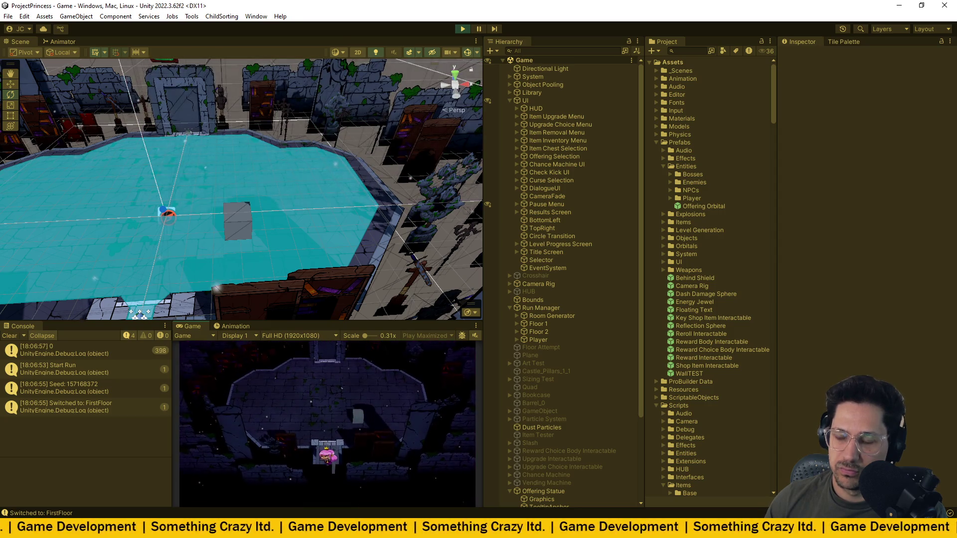
key(w)
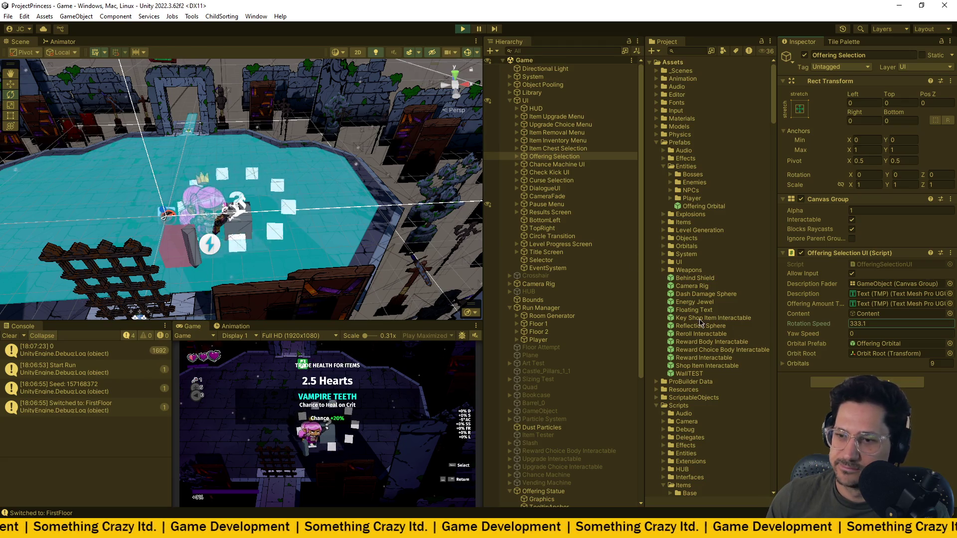
- Set the orbitals' Yaw Speed to 0.24 and orbit the Scene view lower to watch them bob
drag(811, 332, 815, 332)
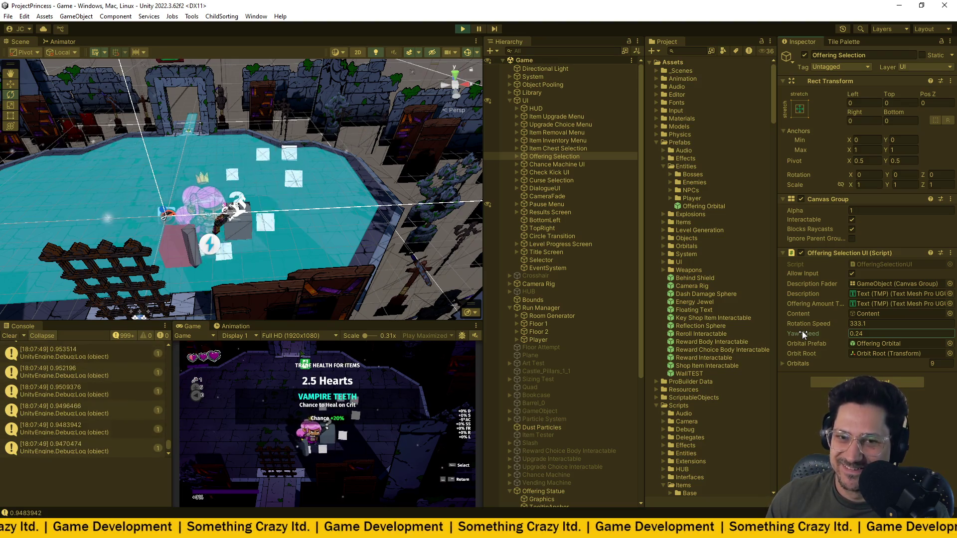
mouse_move(406, 270)
mouse_down()
mouse_move(374, 220)
mouse_move(318, 200)
mouse_move(437, 213)
mouse_move(407, 221)
mouse_up()
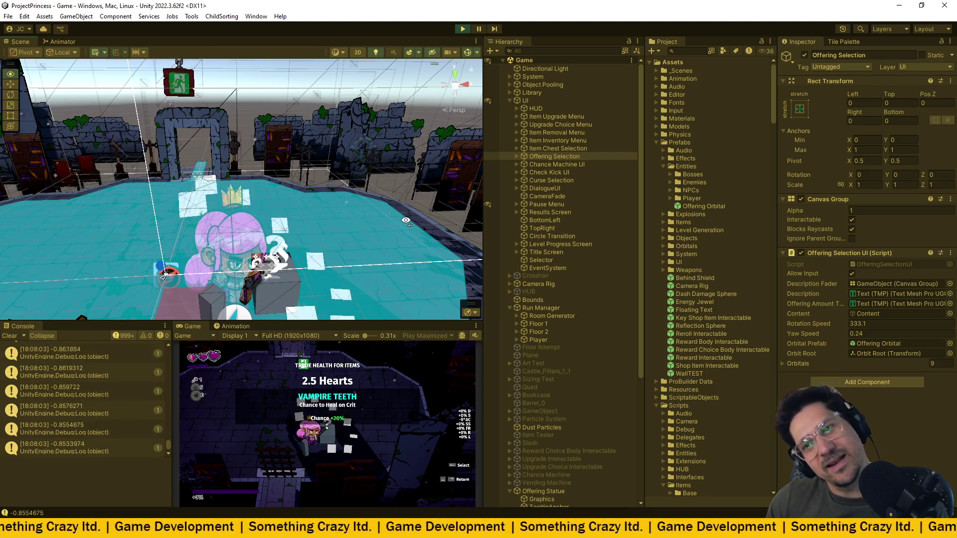
- Set Rotation Speed to 30 and Yaw Speed to 1 on the Offering Selection UI
drag(407, 221, 383, 217)
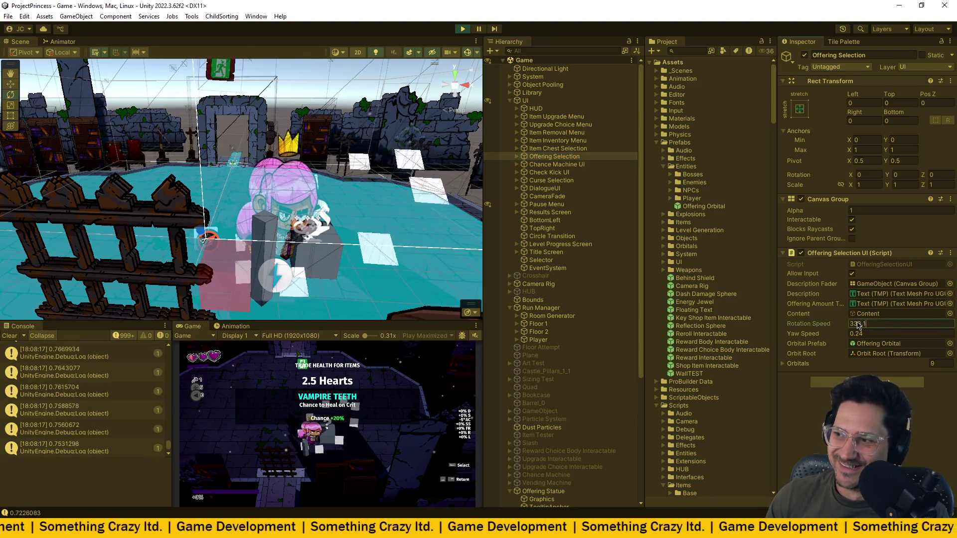
text(30)
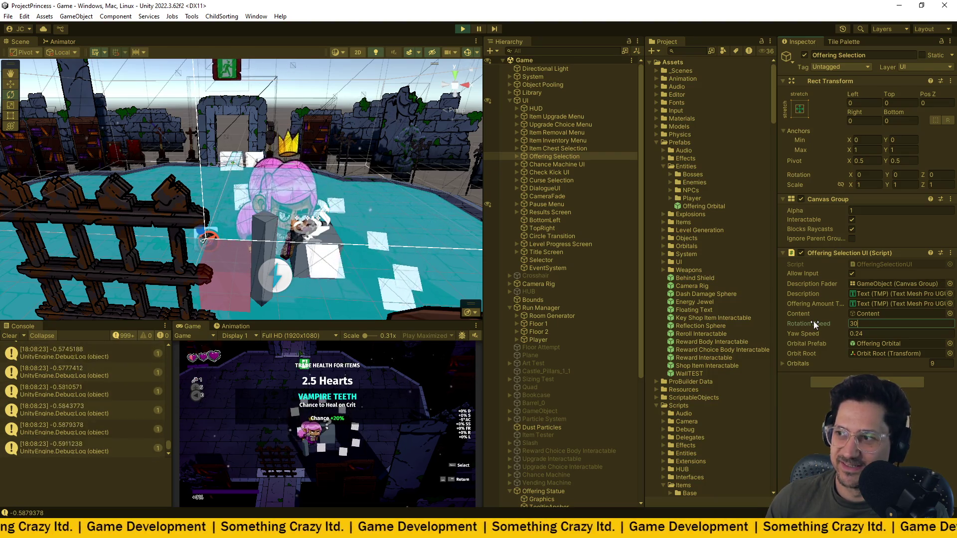
drag(806, 334, 900, 339)
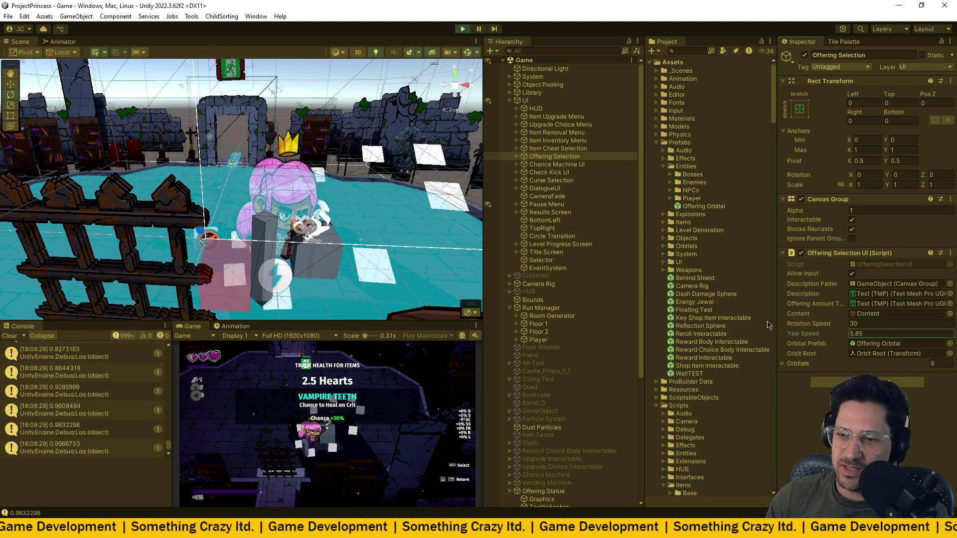
click(878, 334)
text(1)
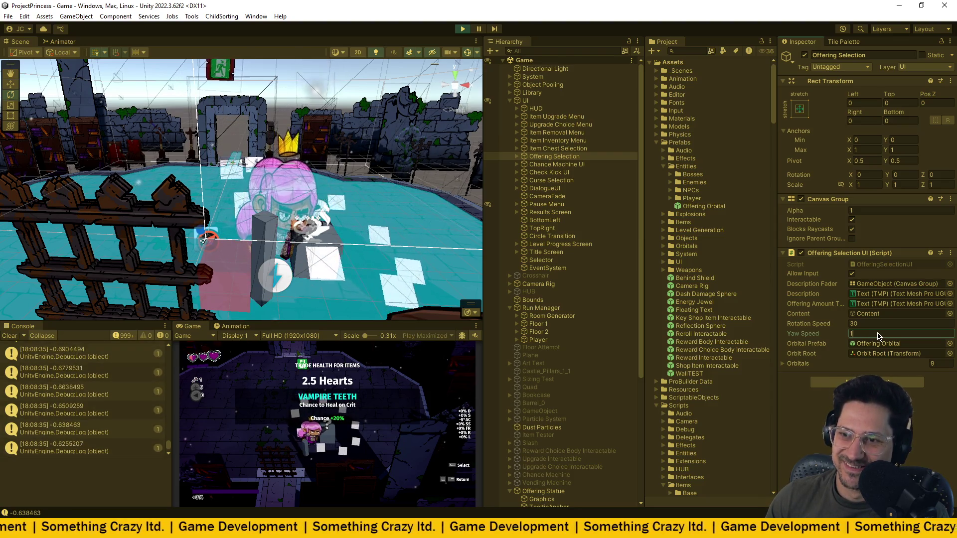
- Fine-tune Yaw Speed to 1.25 and Rotation Speed to 135.7 while watching the orbitals
mouse_move(349, 299)
mouse_down()
mouse_move(354, 313)
mouse_move(346, 245)
mouse_up()
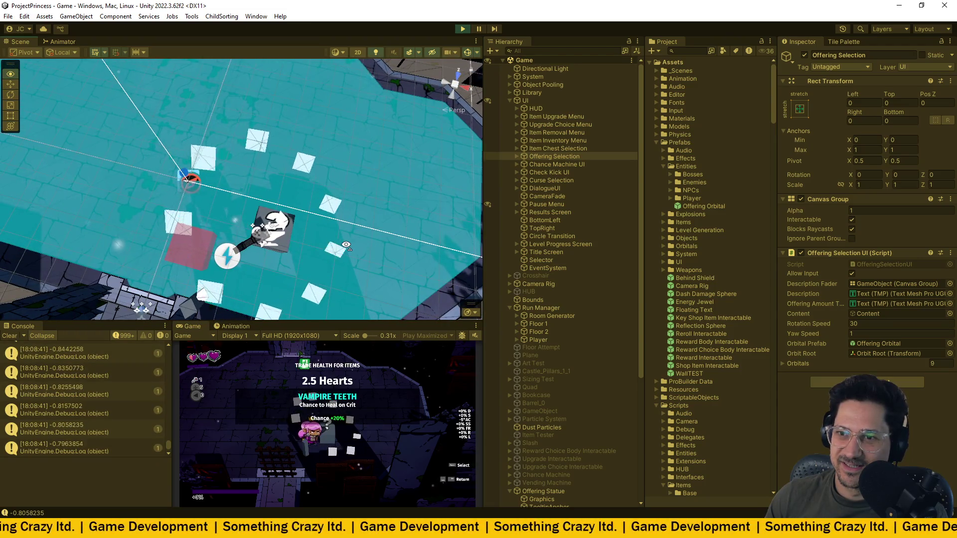
mouse_move(346, 246)
mouse_down()
mouse_move(376, 156)
mouse_move(276, 188)
mouse_up()
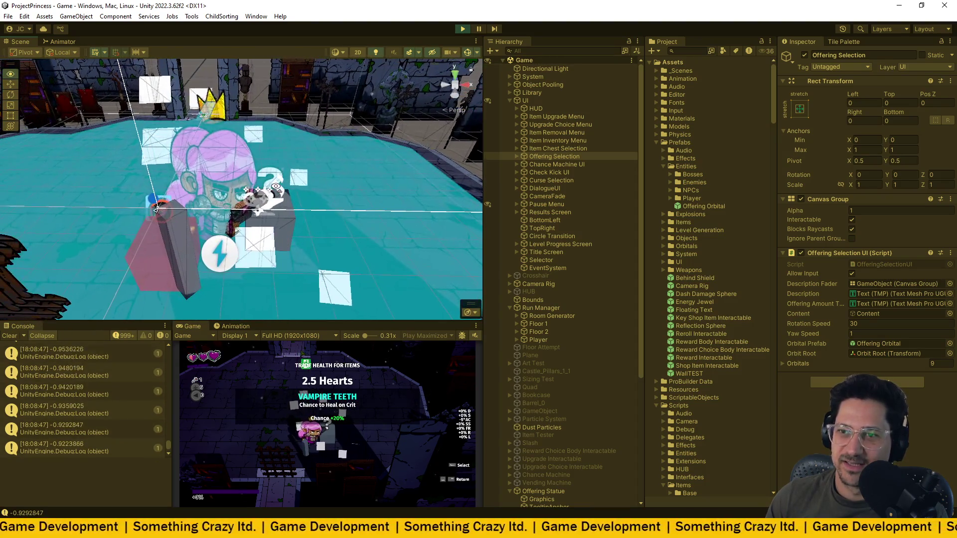
drag(815, 334, 818, 333)
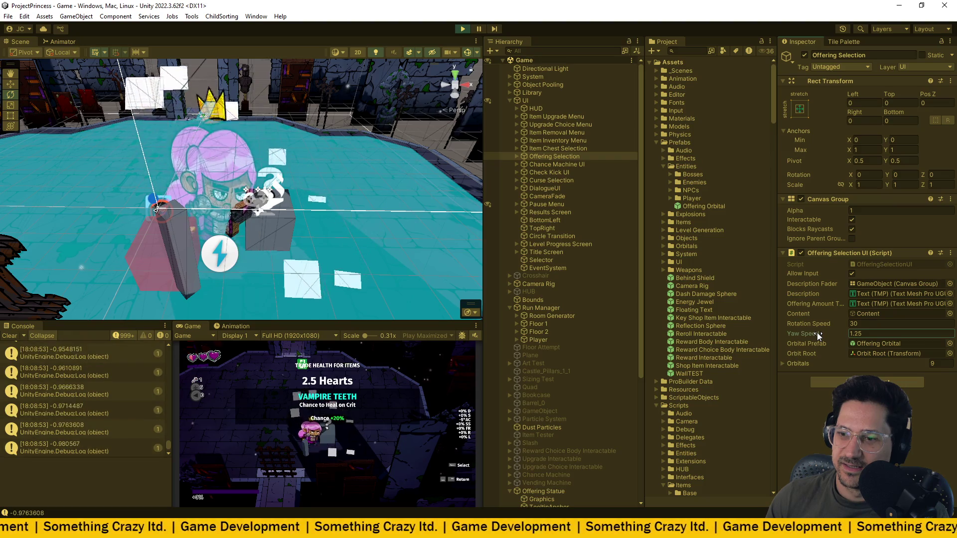
drag(827, 324, 859, 324)
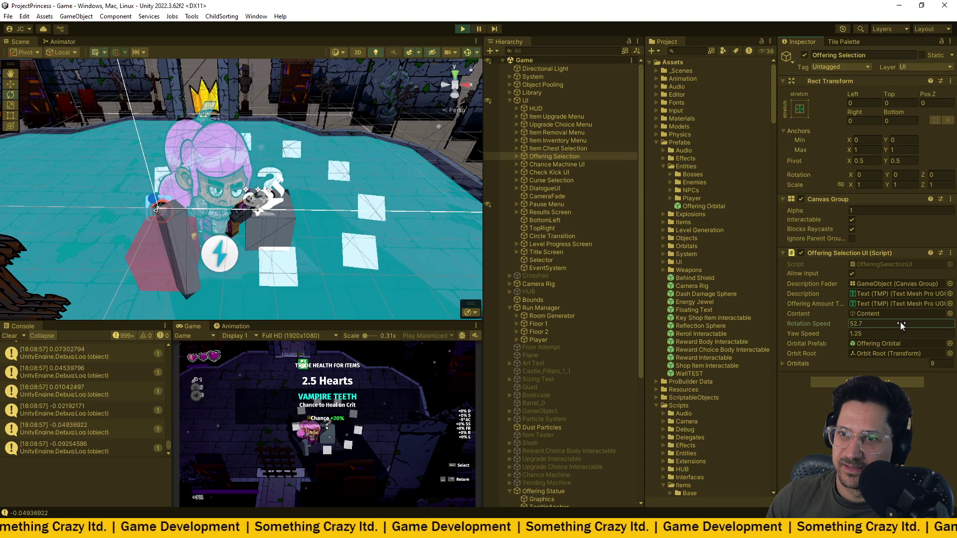
drag(194, 324, 173, 330)
text(135.7)
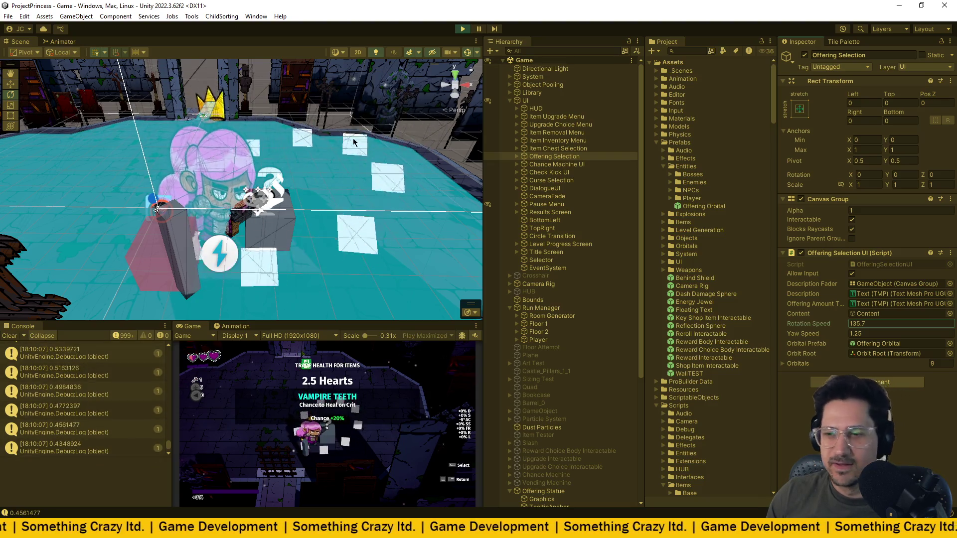
mouse_move(315, 172)
mouse_down()
mouse_move(326, 139)
mouse_move(177, 133)
mouse_up()
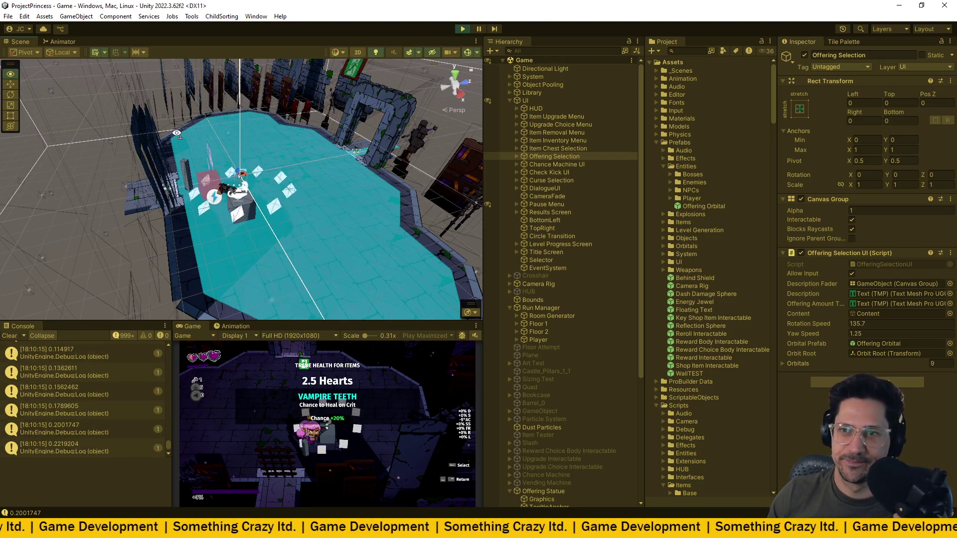
mouse_move(177, 134)
mouse_down()
mouse_move(423, 140)
mouse_move(127, 161)
mouse_up()
drag(128, 158, 128, 160)
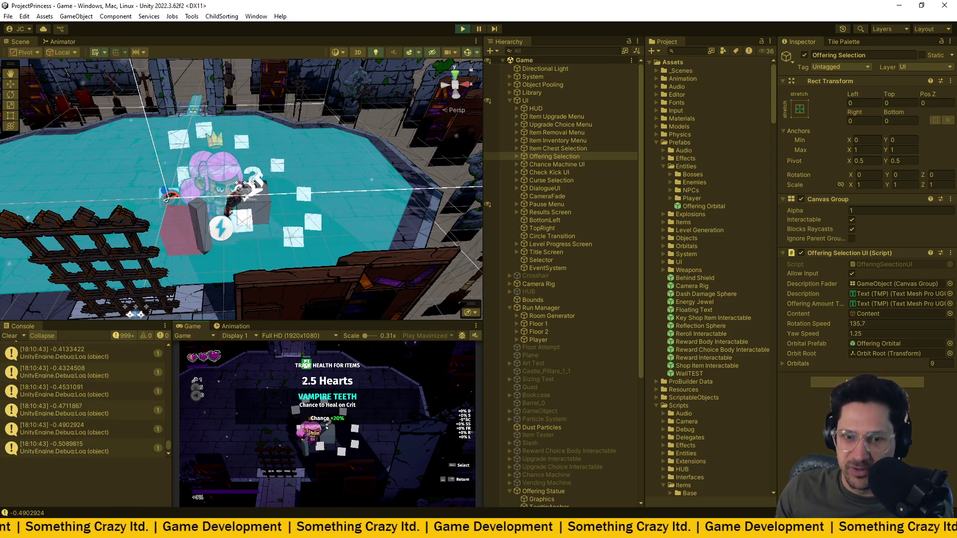
- Close the offering, walk away, and select the Debug.Log(upDown) line opened from the Console
key(space)
key(w)
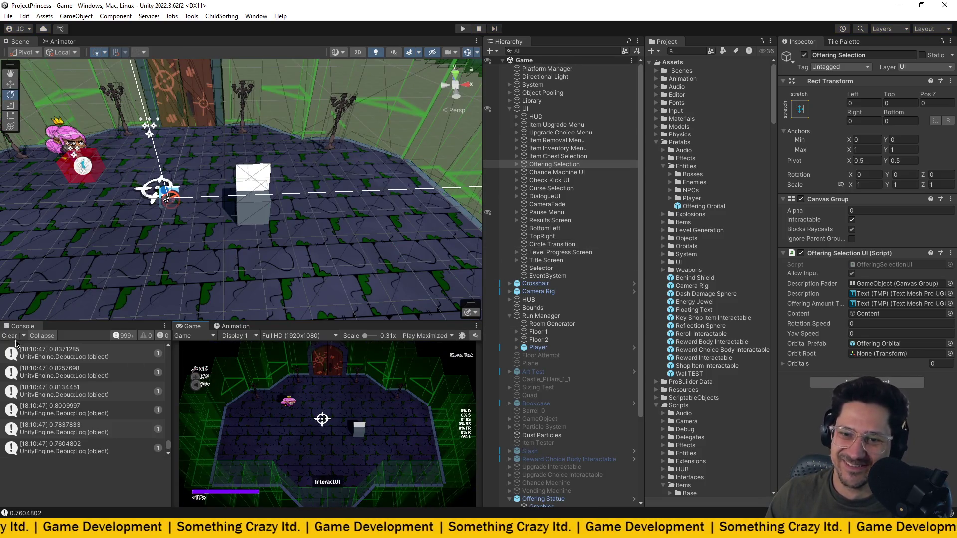
double_click(75, 379)
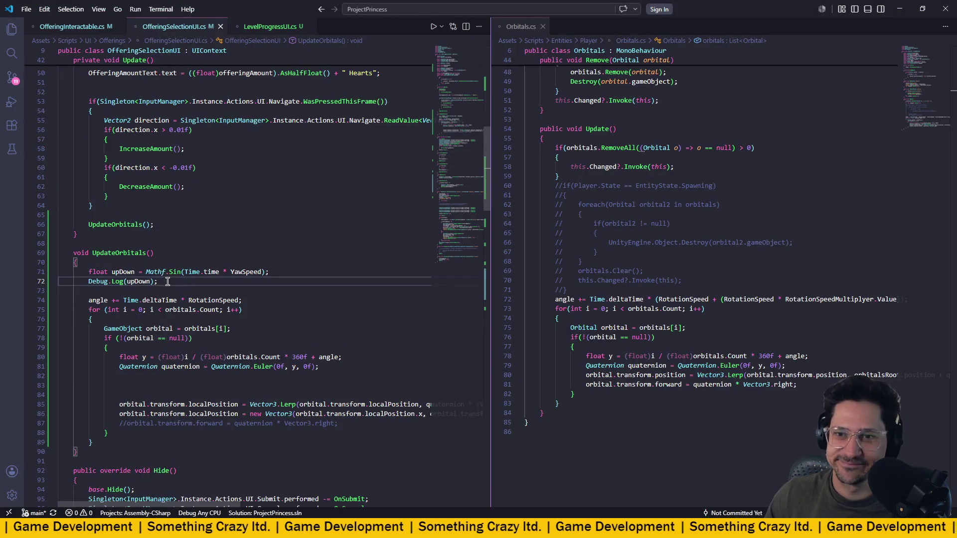
drag(168, 282, 28, 282)
- Delete the Debug.Log(upDown) line, tidy the blank lines and save OfferingSelectionUI.cs
key(BackSpace)
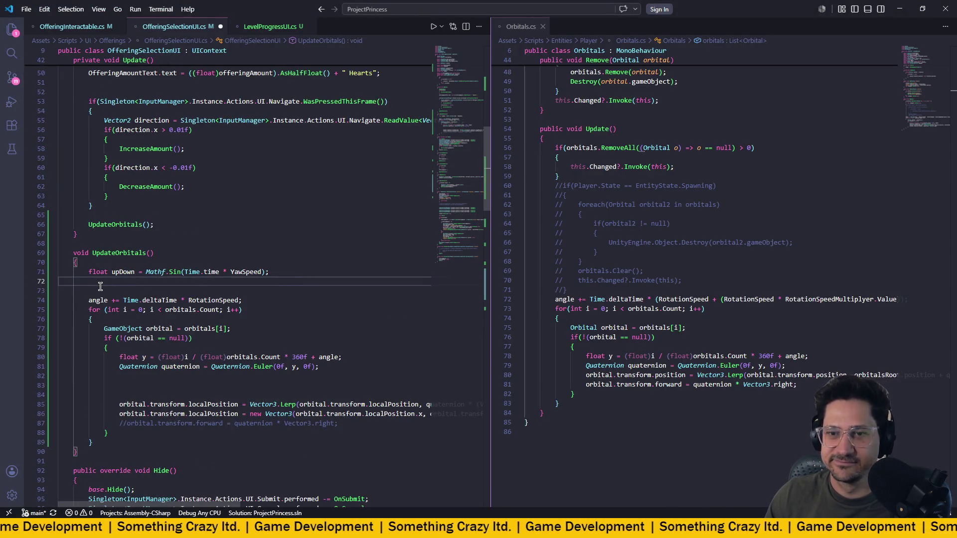
key(BackSpace)
key(BackSpace)
click(260, 283)
key(Return)
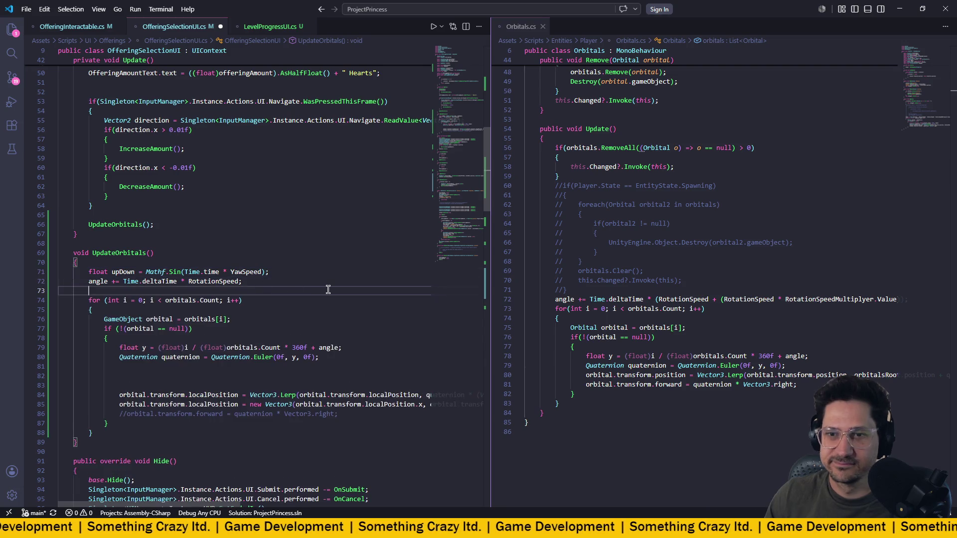
click(199, 386)
key(BackSpace)
key(BackSpace)
key(BackSpace)
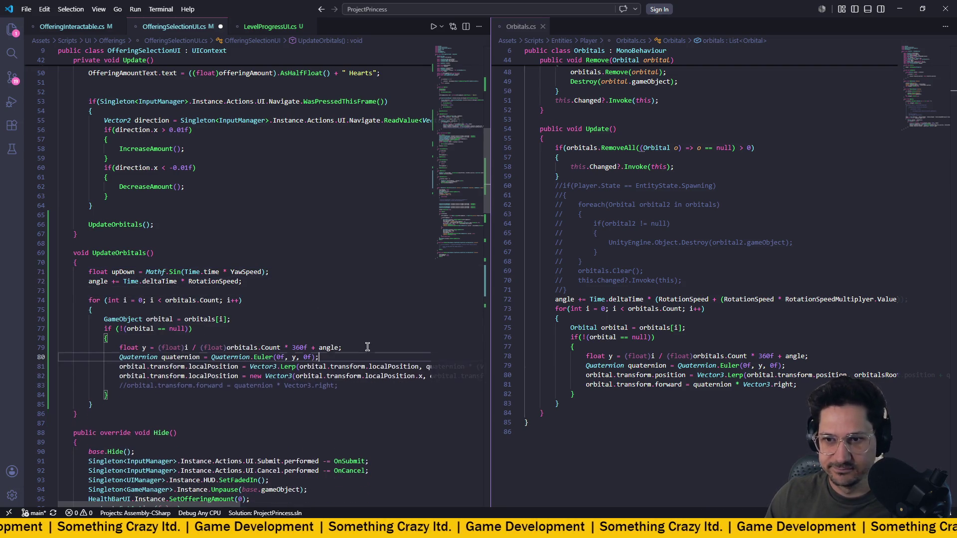
key(ctrl+s)
- Review where upDown scales the orbitals' new Vector3 localPosition on line 82
scroll(324, 339, down, 1)
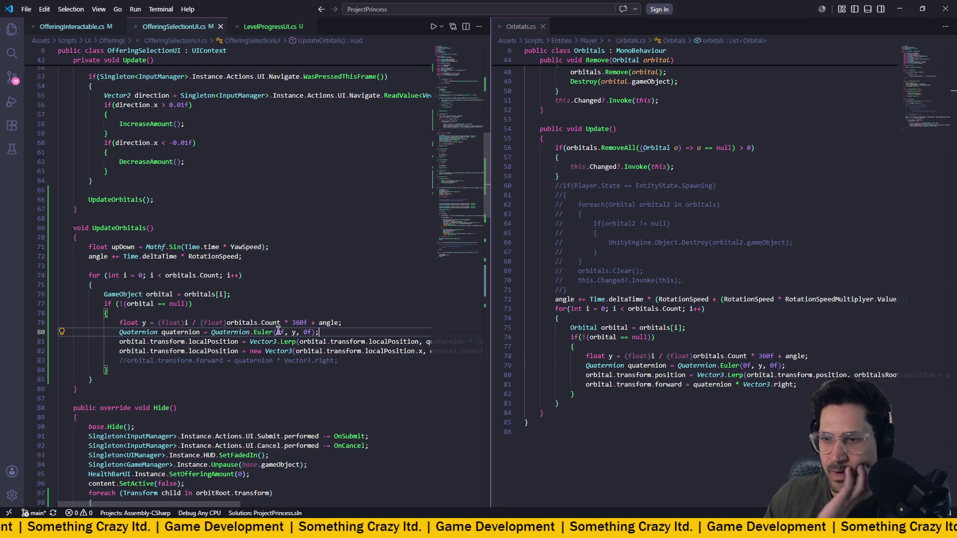
scroll(279, 331, right, 2)
scroll(278, 330, right, 5)
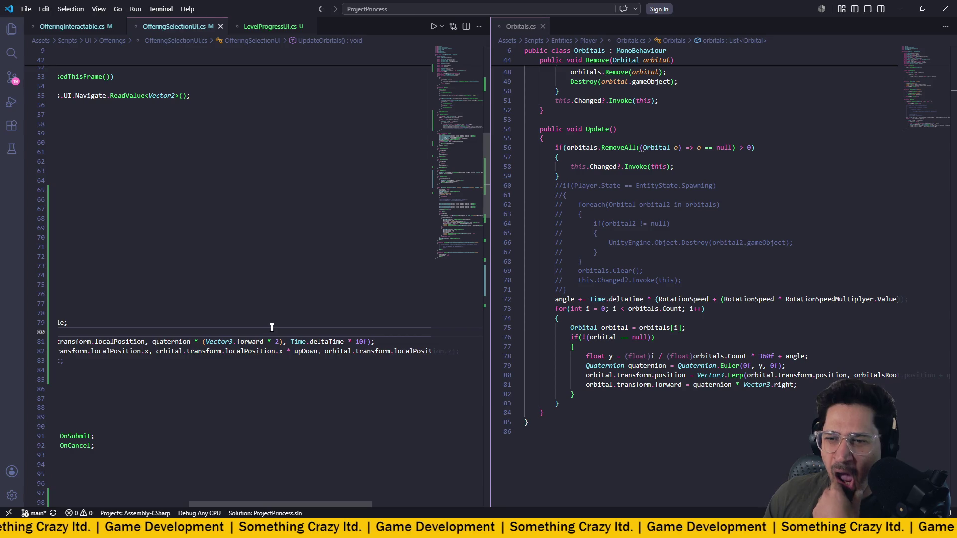
click(292, 351)
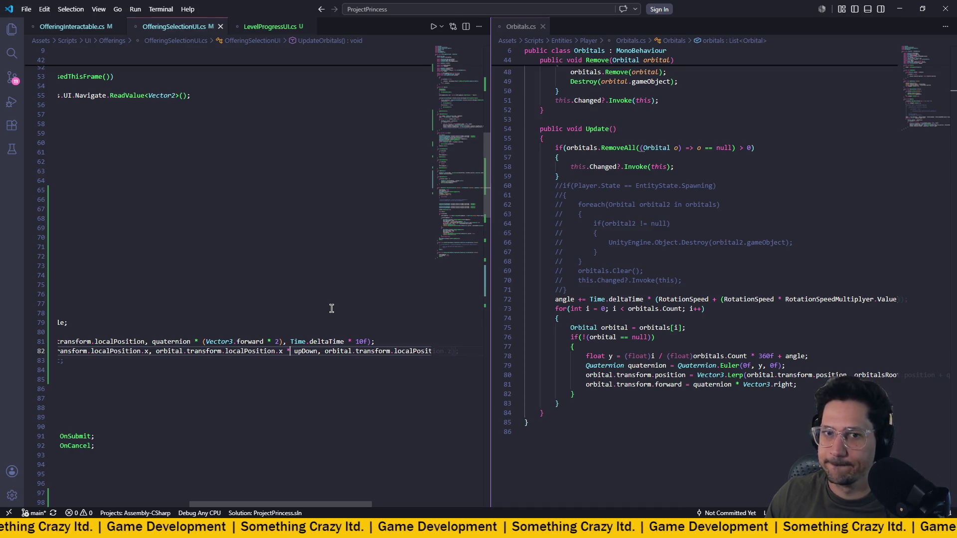
key(ctrl+Left)
key(ctrl+Left)
key(ctrl+Left)
scroll(298, 311, left, 2)
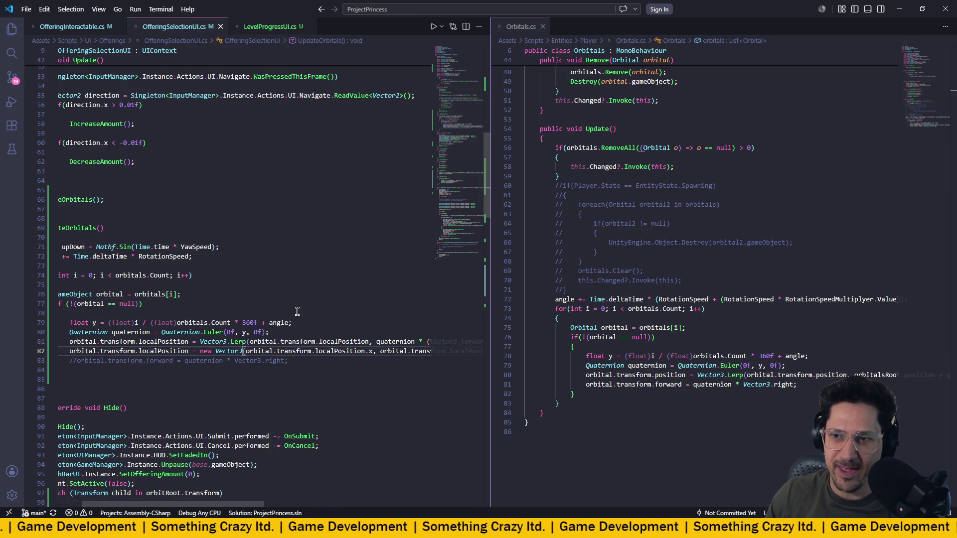
key(ctrl+Right)
key(ctrl+Right)
key(ctrl+Right)
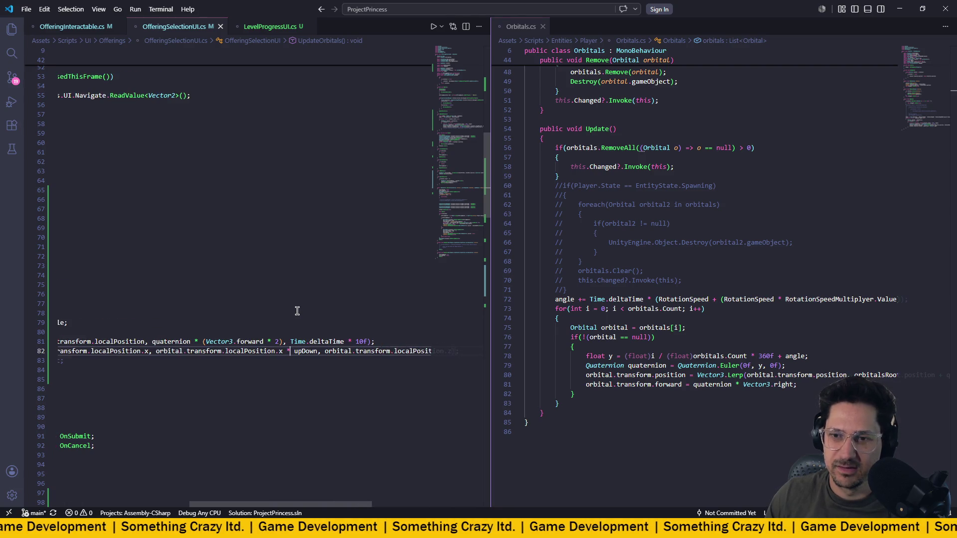
scroll(297, 311, left, 2)
mouse_move(256, 341)
mouse_down()
mouse_move(333, 341)
mouse_move(252, 342)
mouse_up()
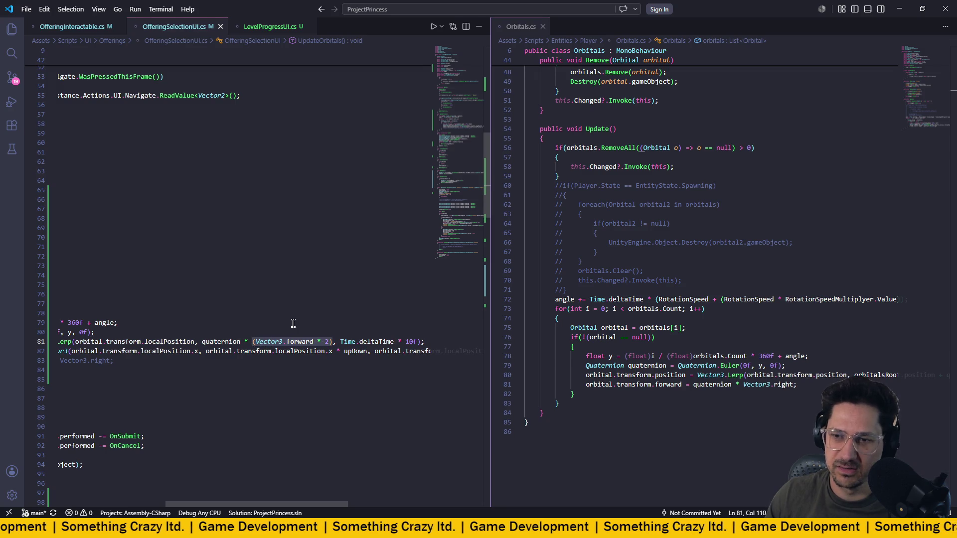
click(329, 342)
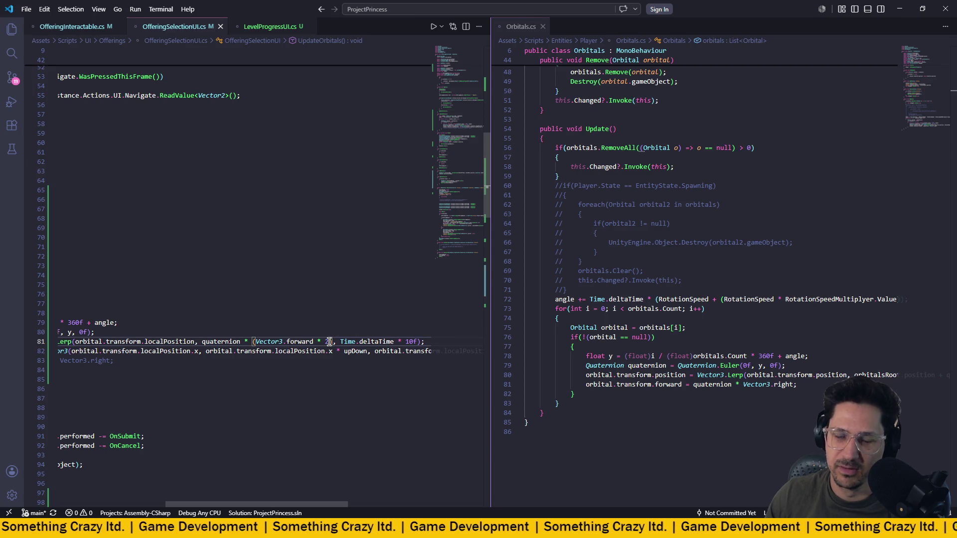
drag(256, 342, 297, 342)
click(333, 343)
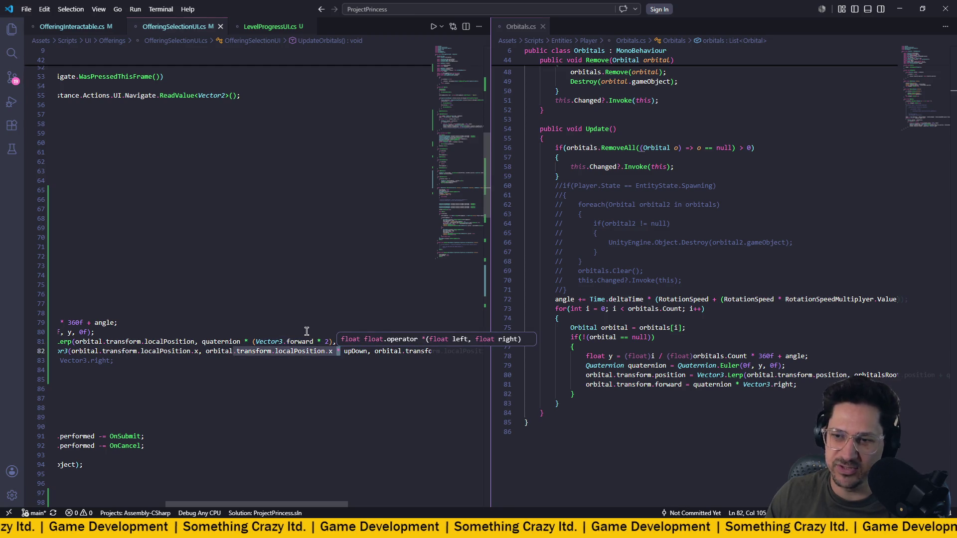
click(307, 332)
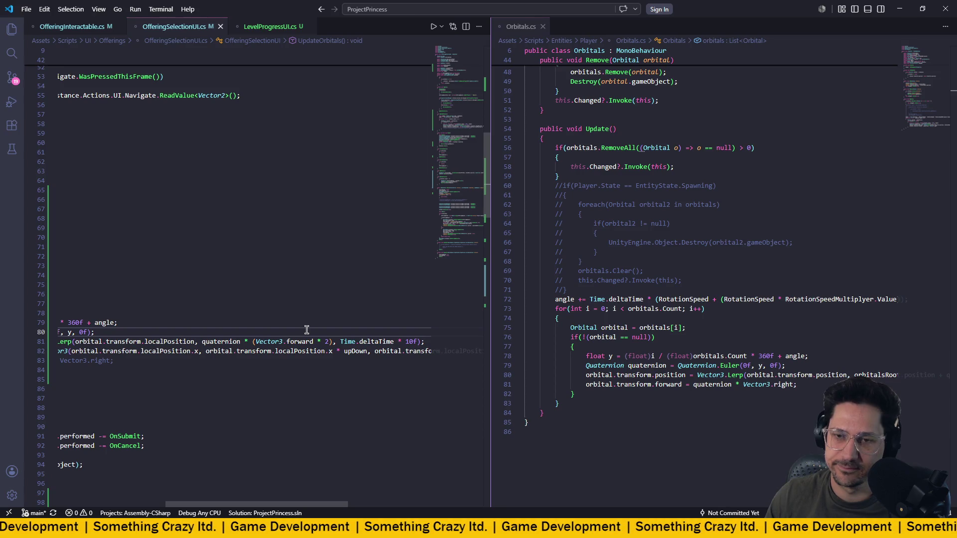
scroll(307, 330, left, 5)
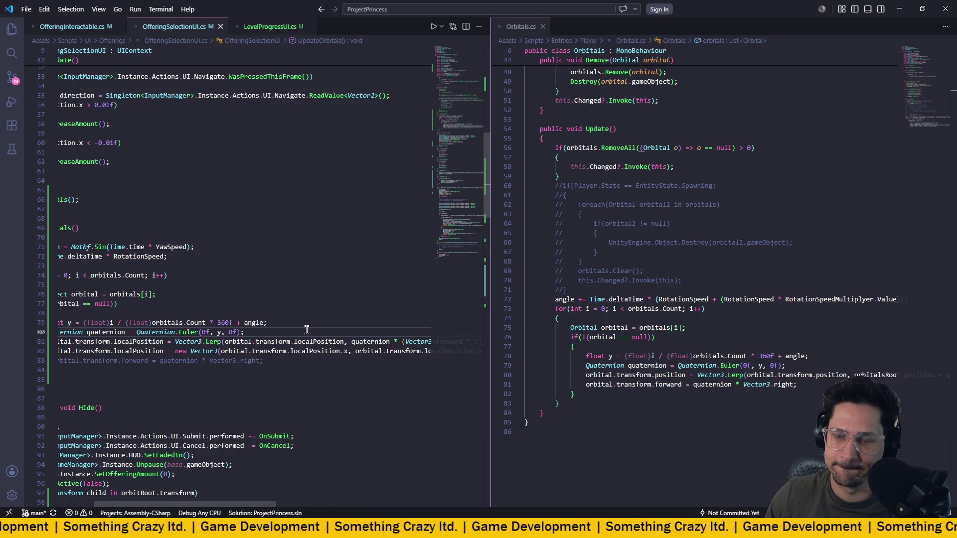
scroll(307, 330, right, 4)
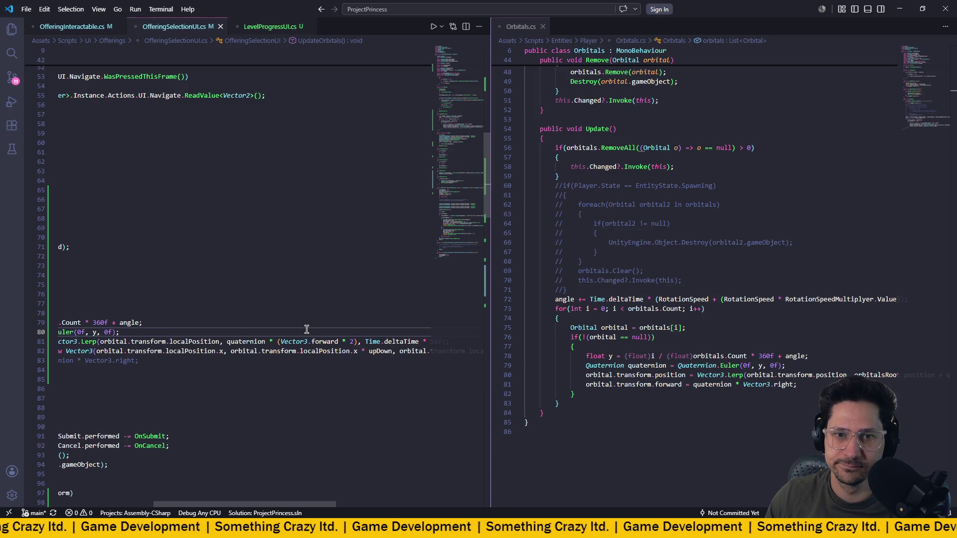
scroll(307, 330, left, 1)
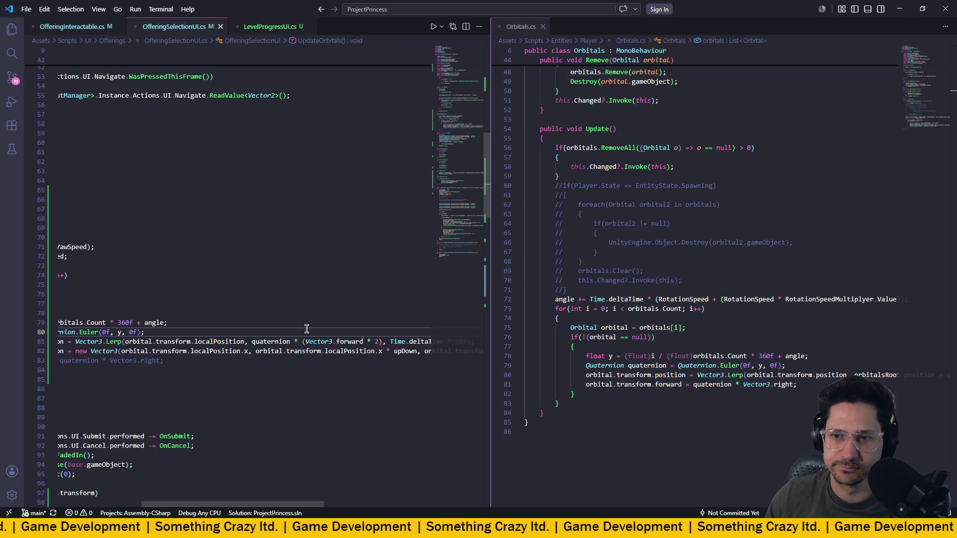
- Change line 81's Lerp start to the orbital's localPosition.normalized via IntelliSense completion
click(245, 343)
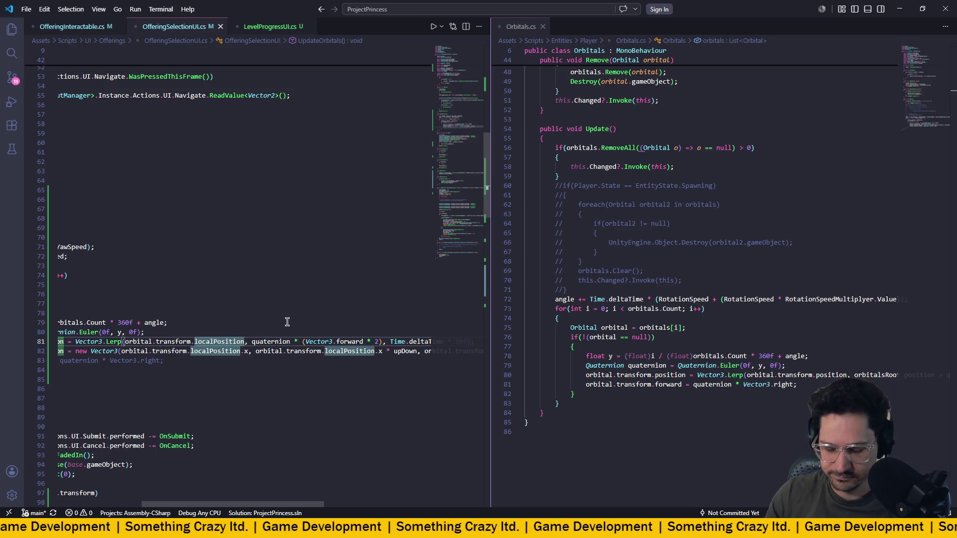
text(.norm)
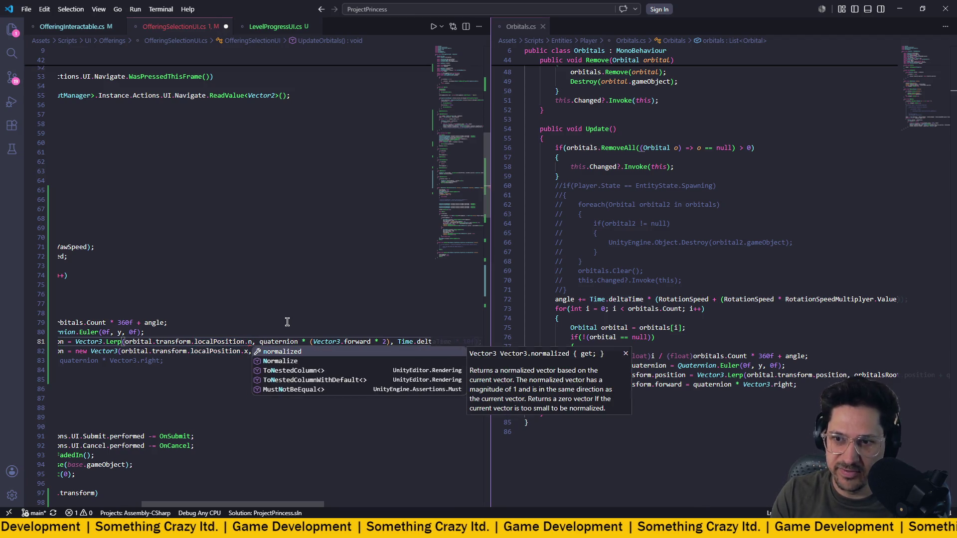
key(Tab)
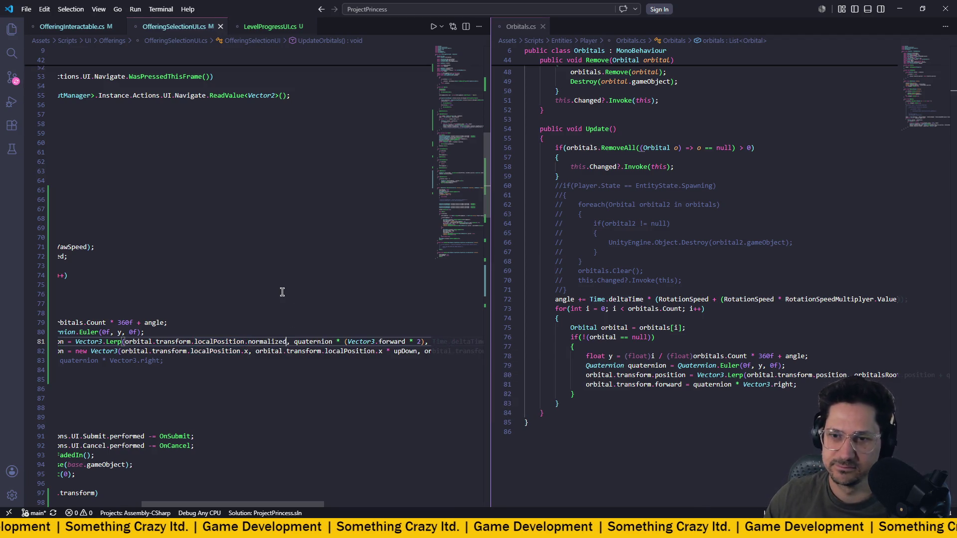
scroll(282, 293, right, 2)
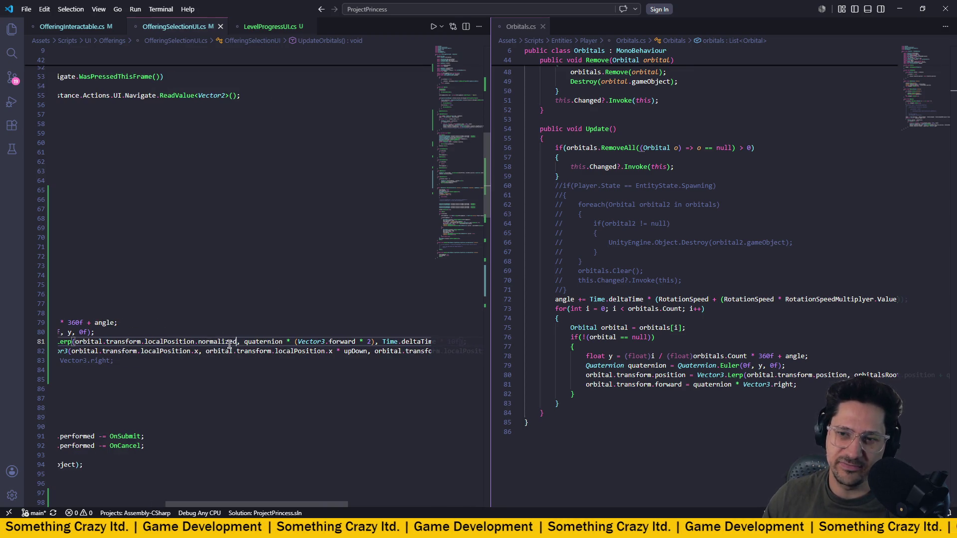
scroll(222, 342, left, 1)
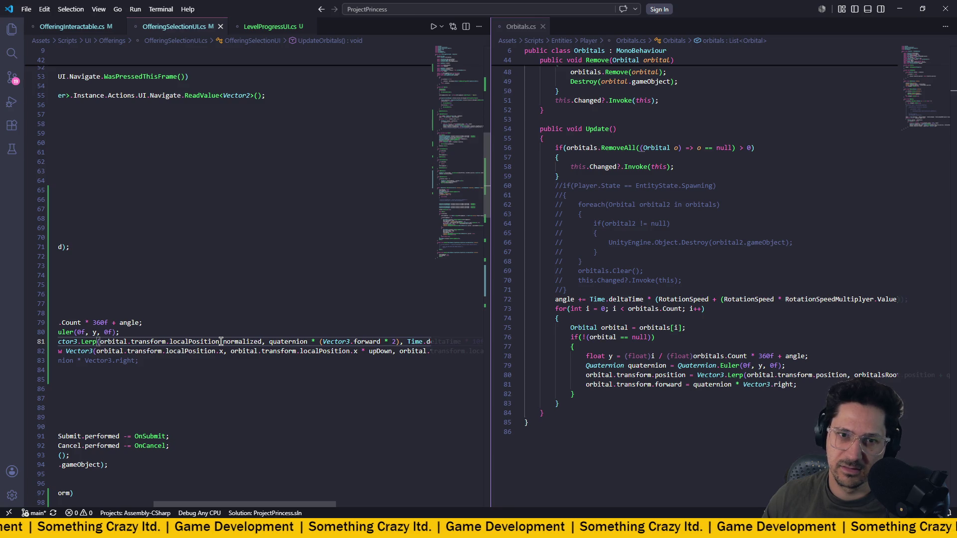
scroll(221, 342, right, 5)
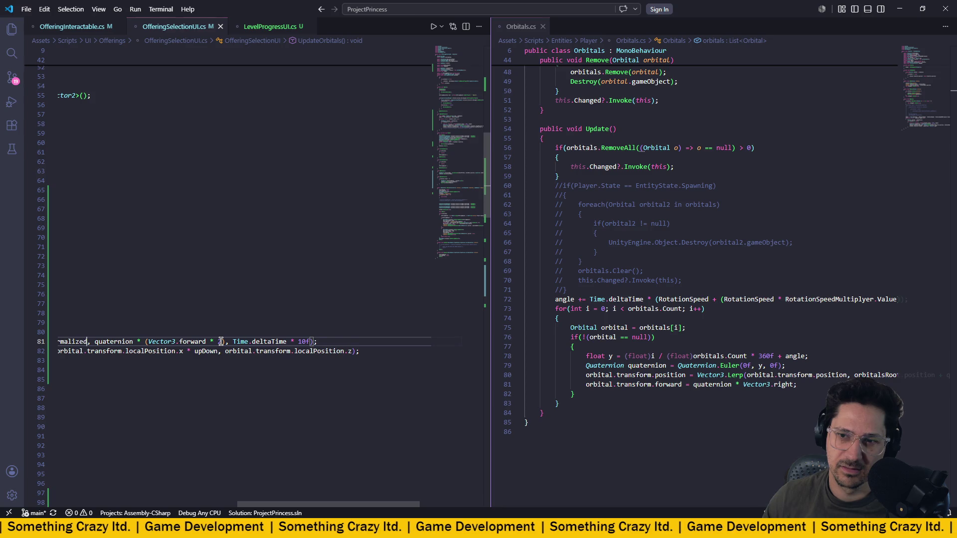
scroll(221, 341, left, 1)
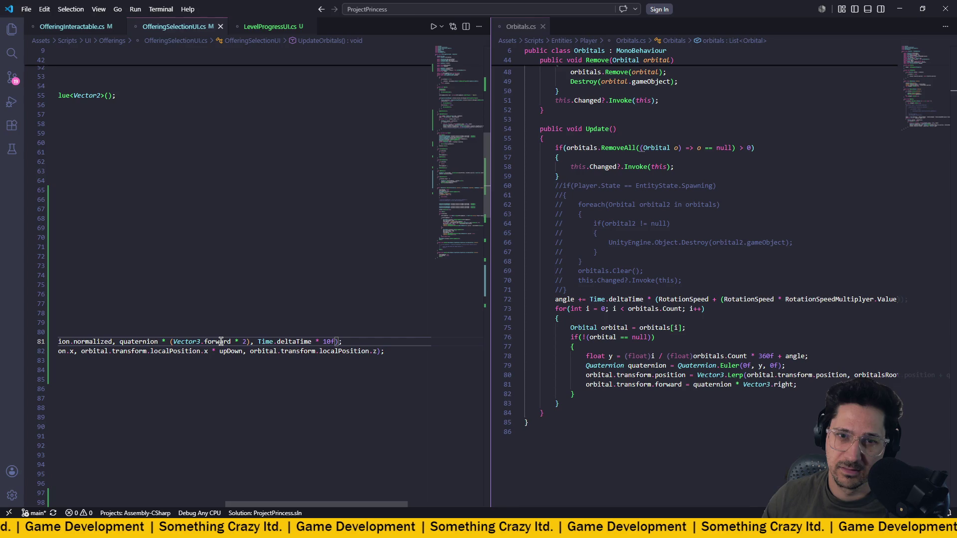
scroll(221, 341, left, 2)
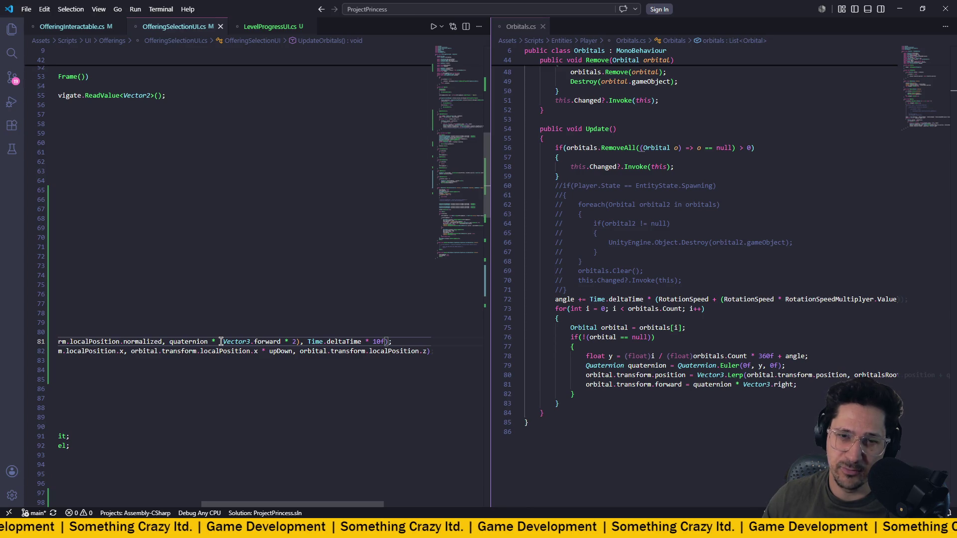
scroll(220, 342, left, 8)
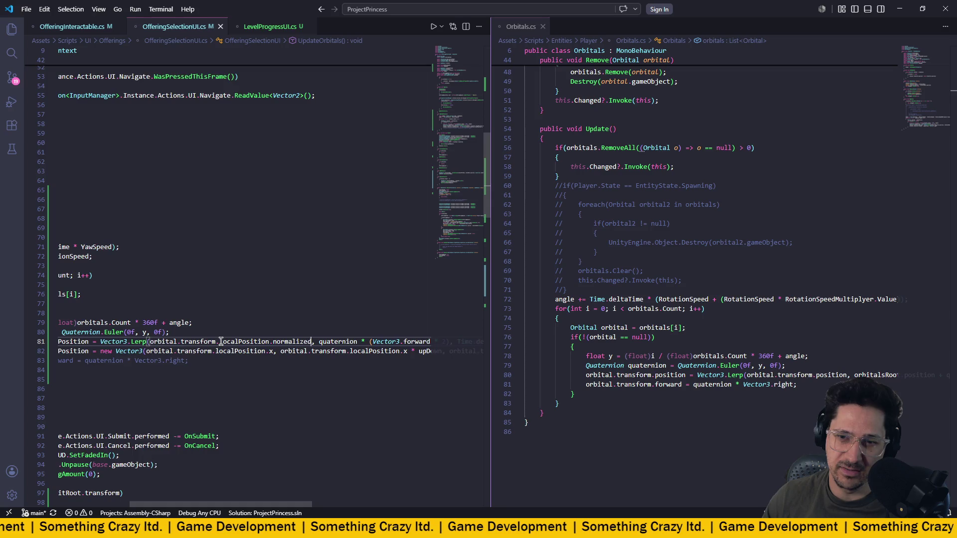
scroll(221, 341, right, 10)
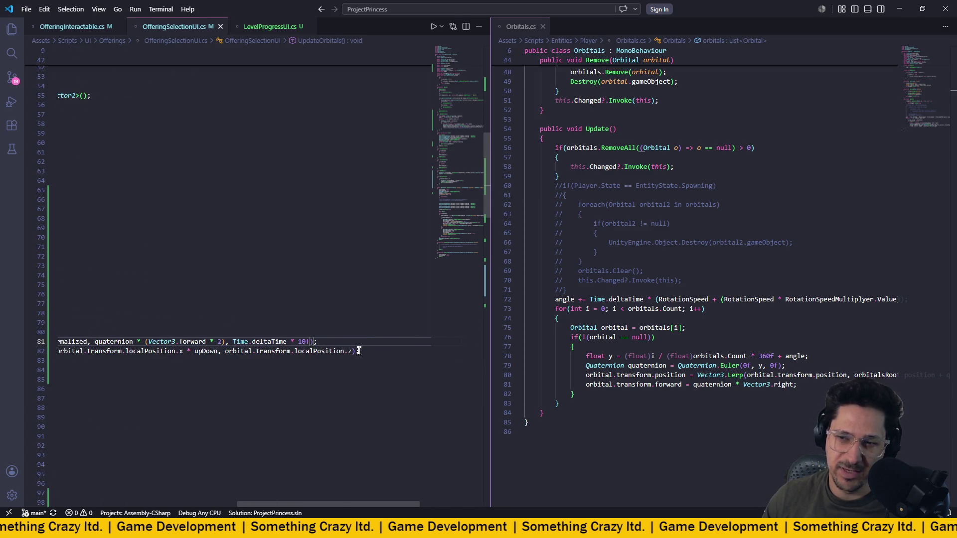
click(356, 351)
scroll(356, 351, left, 11)
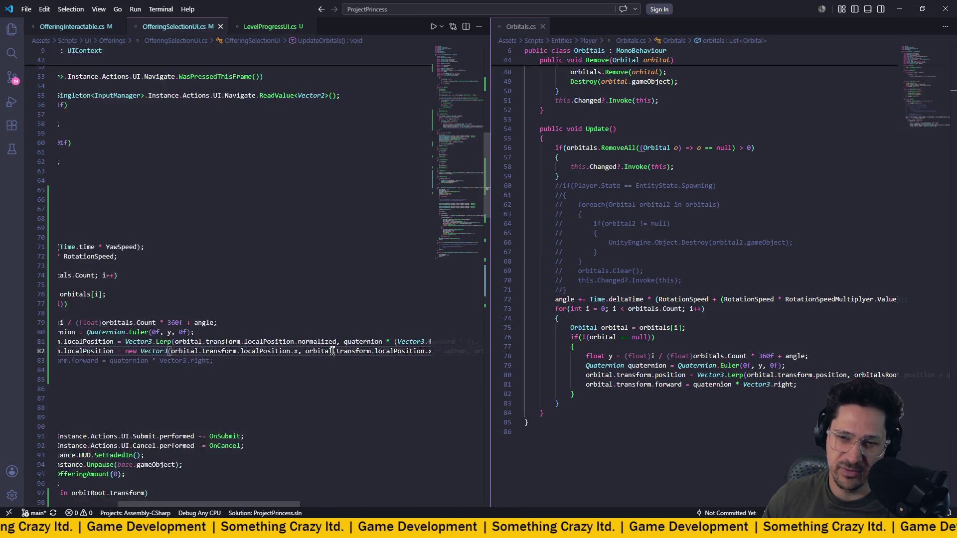
mouse_move(327, 349)
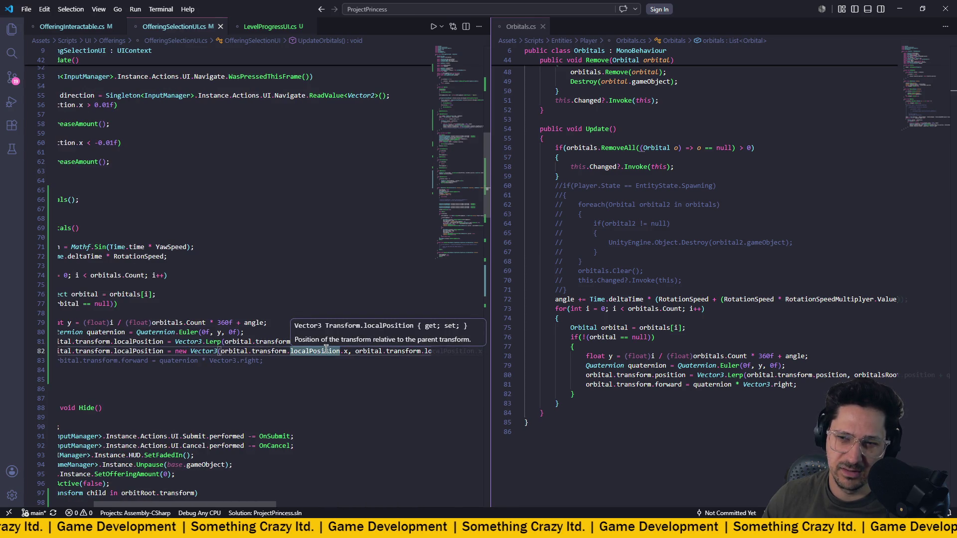
scroll(325, 349, right, 5)
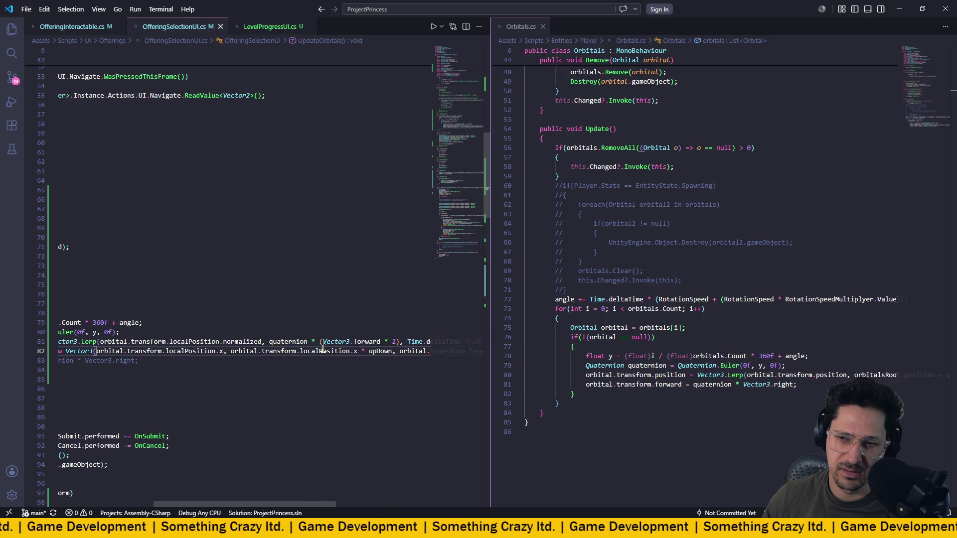
scroll(323, 349, right, 8)
scroll(321, 351, left, 8)
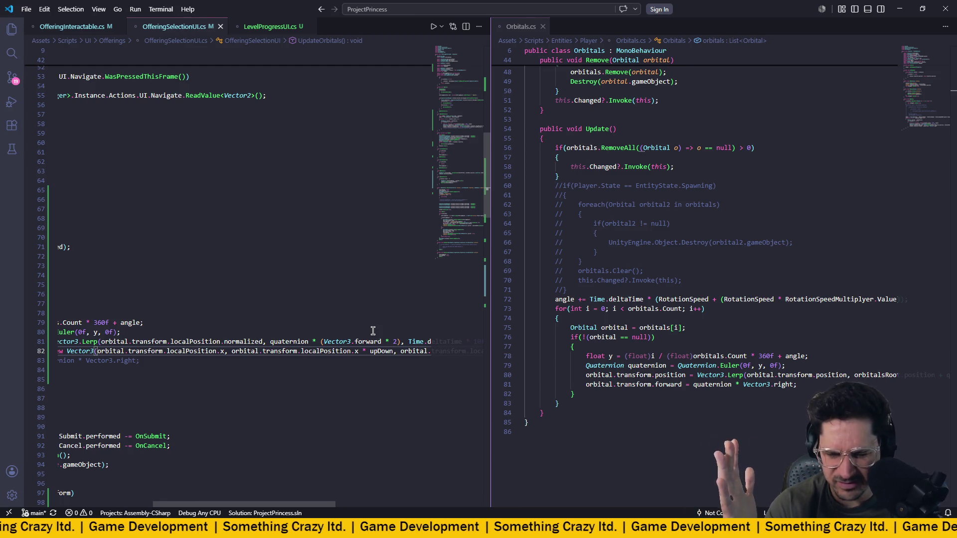
scroll(344, 327, left, 3)
click(190, 339)
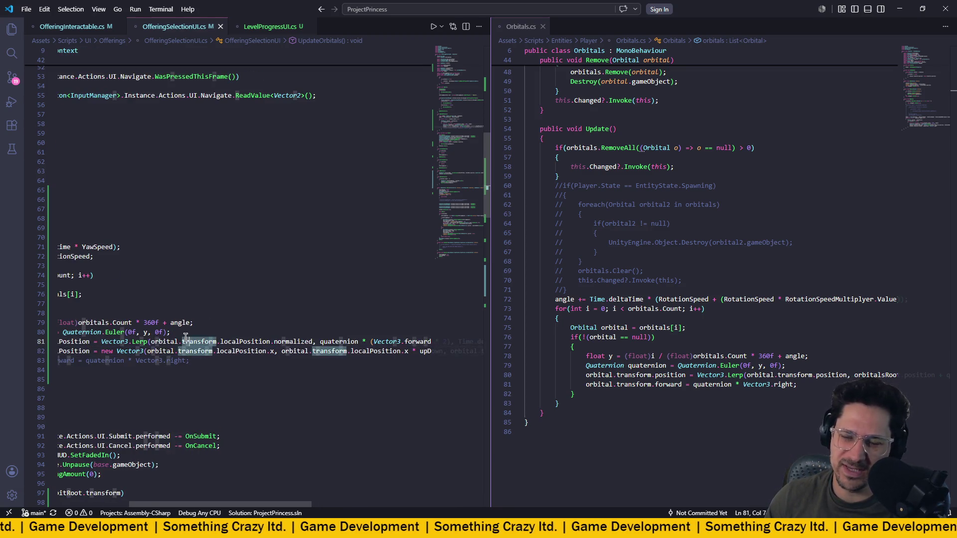
scroll(190, 337, right, 3)
scroll(191, 337, right, 4)
scroll(194, 337, left, 2)
click(197, 336)
drag(261, 342, 333, 342)
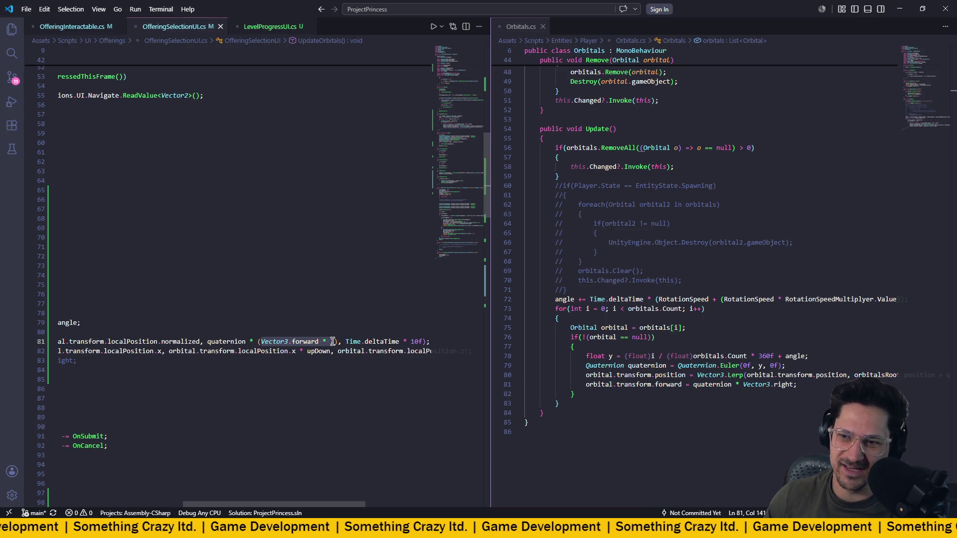
click(333, 342)
text(2)
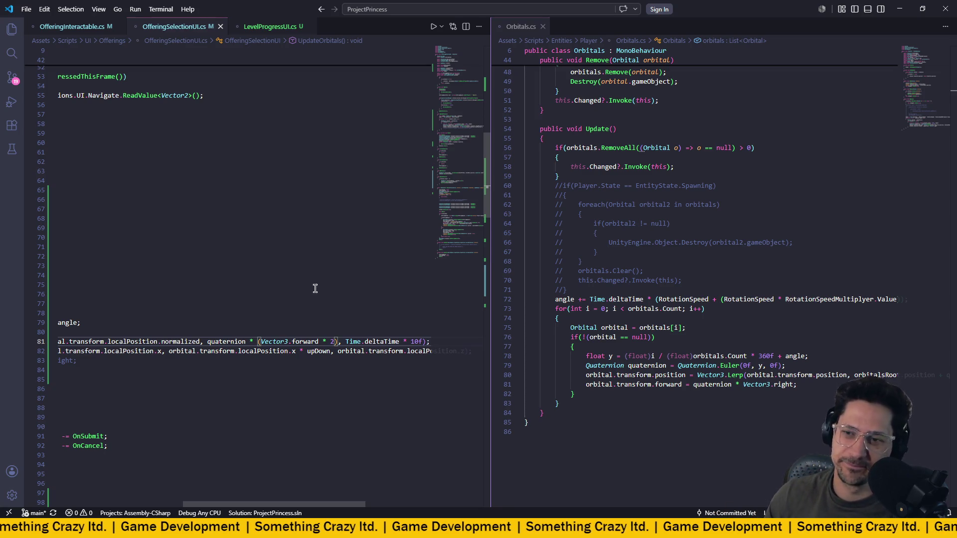
drag(285, 351, 330, 351)
click(295, 351)
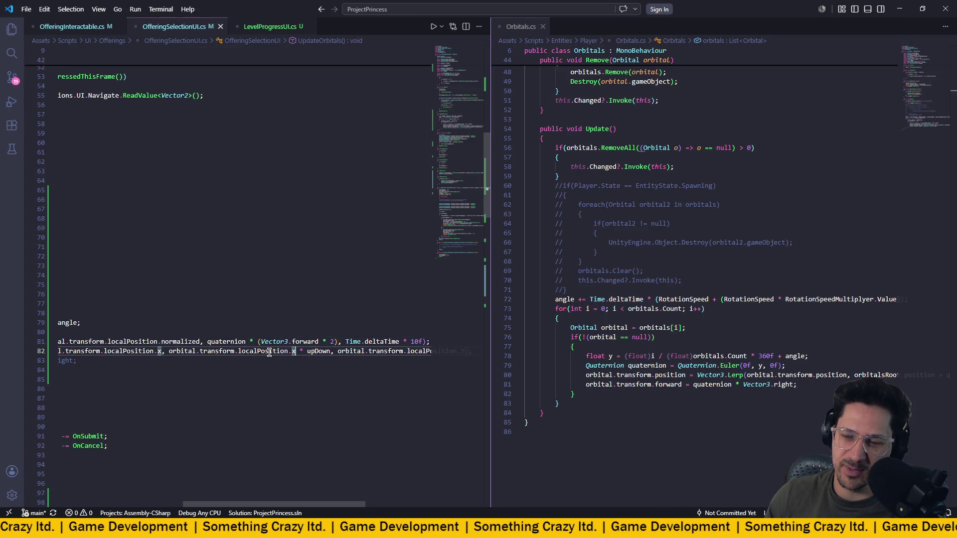
double_click(322, 352)
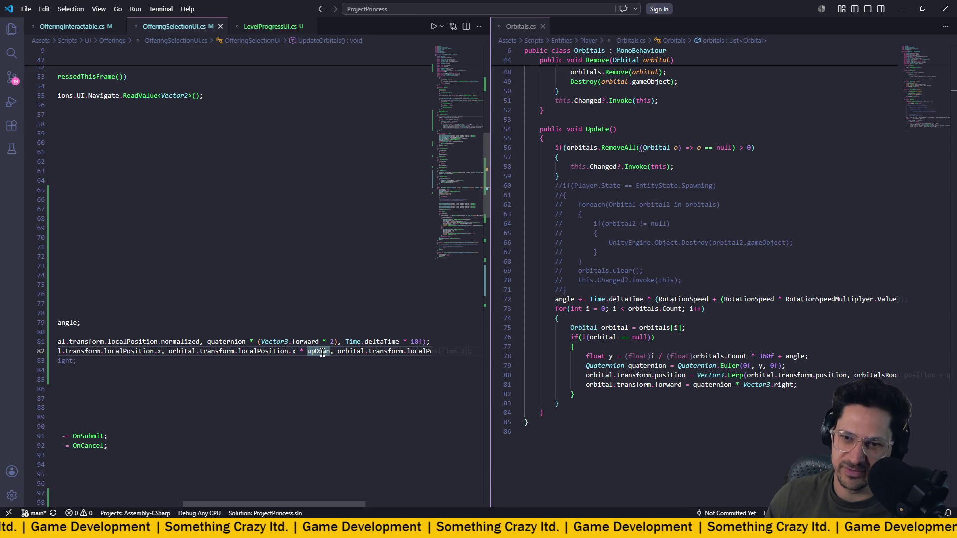
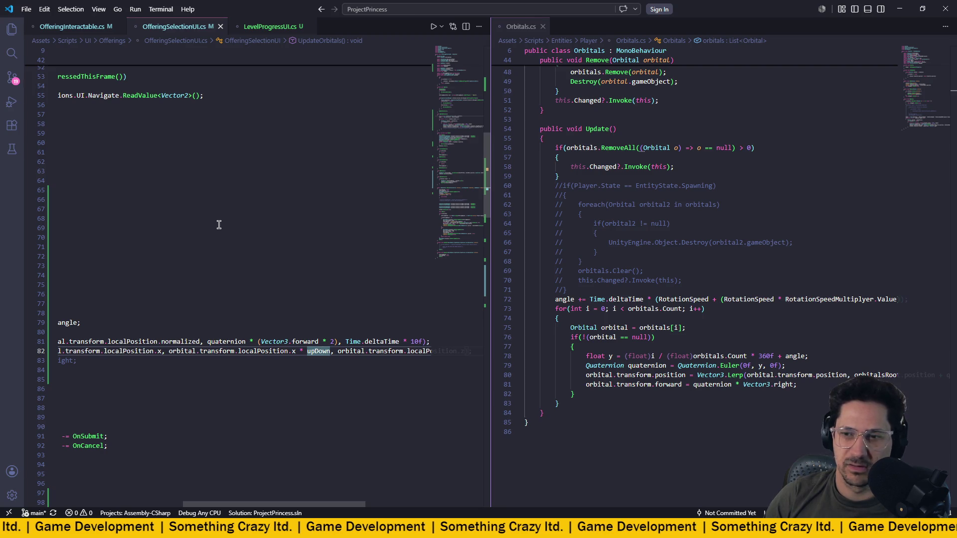
- Complete the upDown position line and delete the '* 2)' doubling factor from line 81
key(Tab)
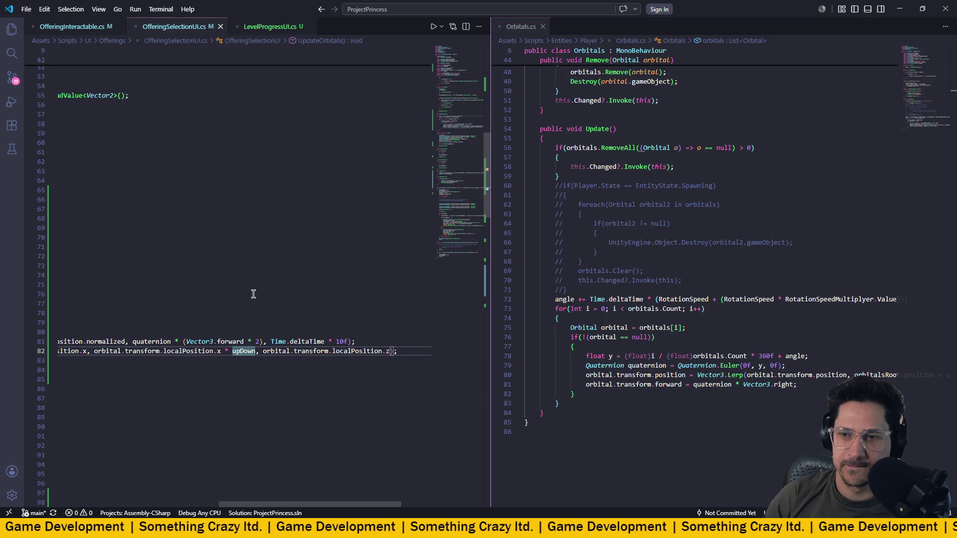
click(260, 341)
text())
drag(263, 342, 245, 342)
key(BackSpace)
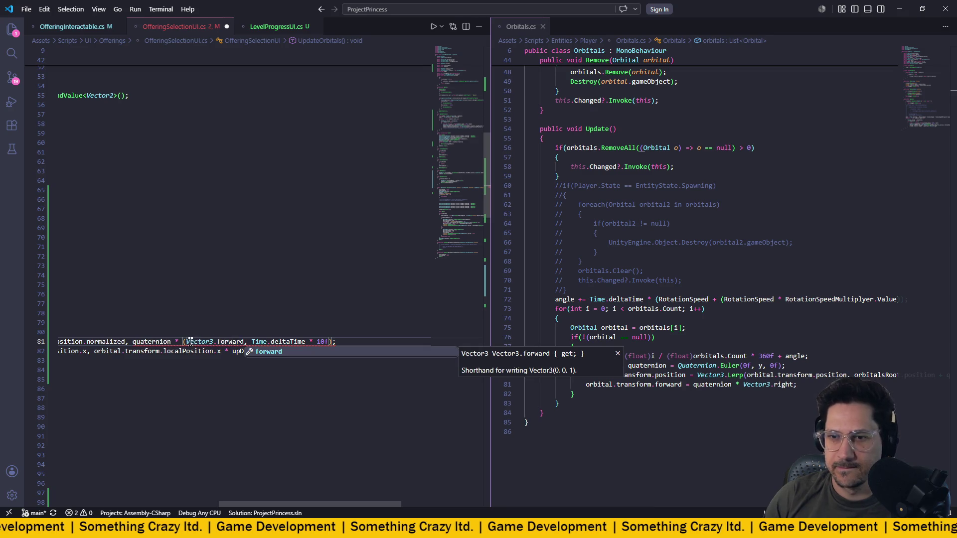
click(184, 342)
scroll(260, 313, left, 5)
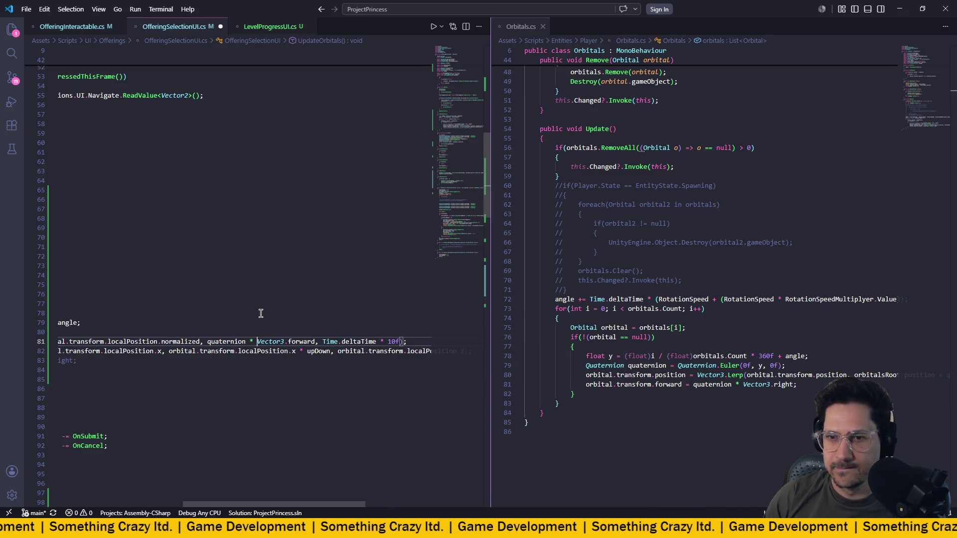
- Save OfferingSelectionUI.cs and review line 81's rotation around Vector3.forward
key(ctrl+s)
scroll(279, 313, right, 5)
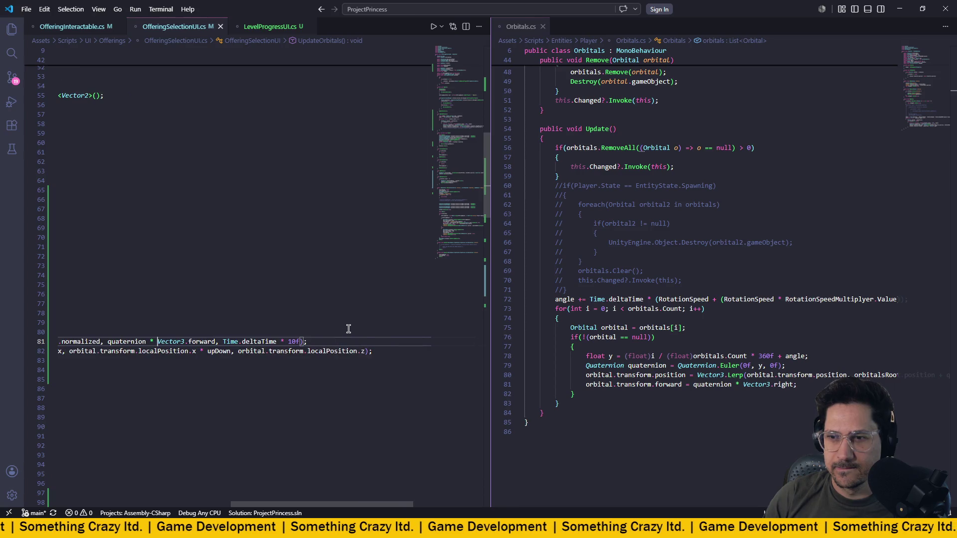
scroll(298, 339, left, 10)
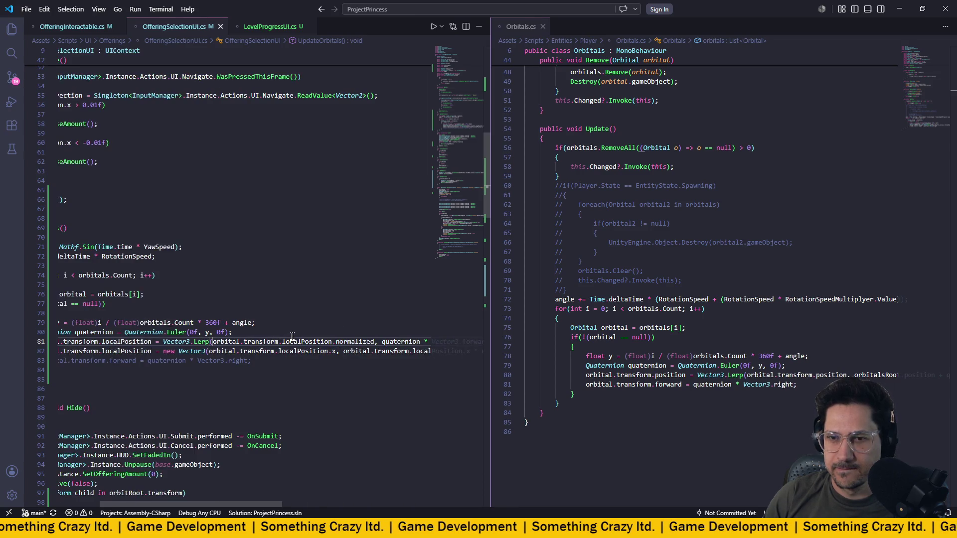
scroll(293, 336, right, 3)
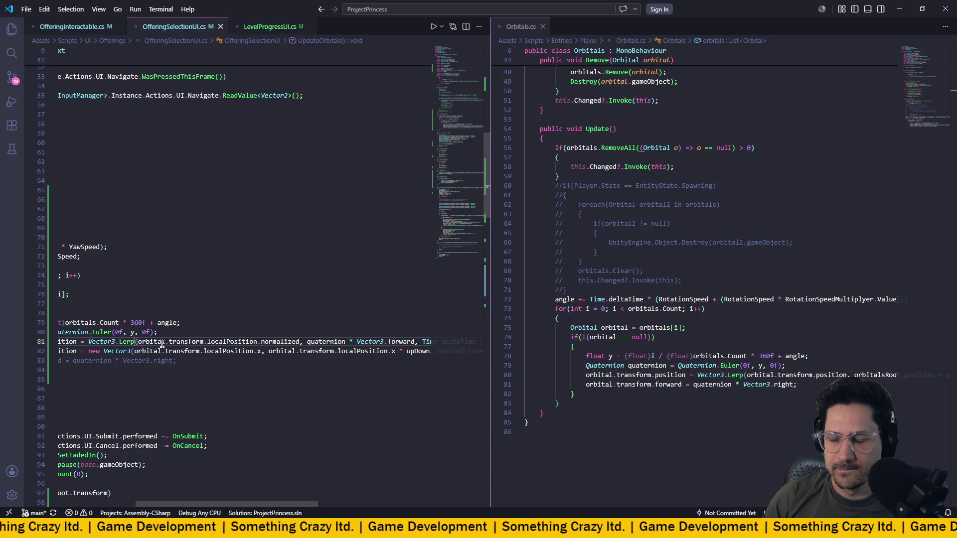
scroll(310, 342, right, 4)
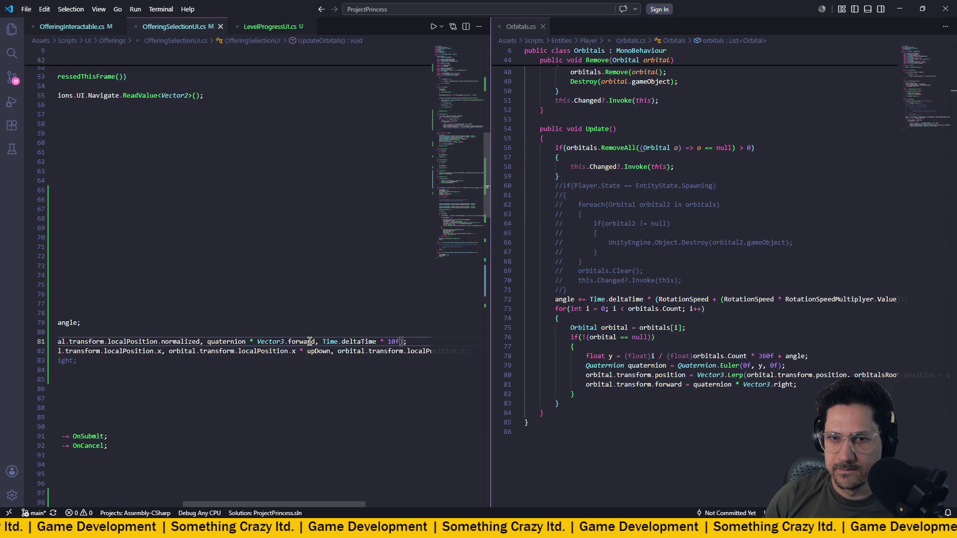
scroll(309, 342, left, 1)
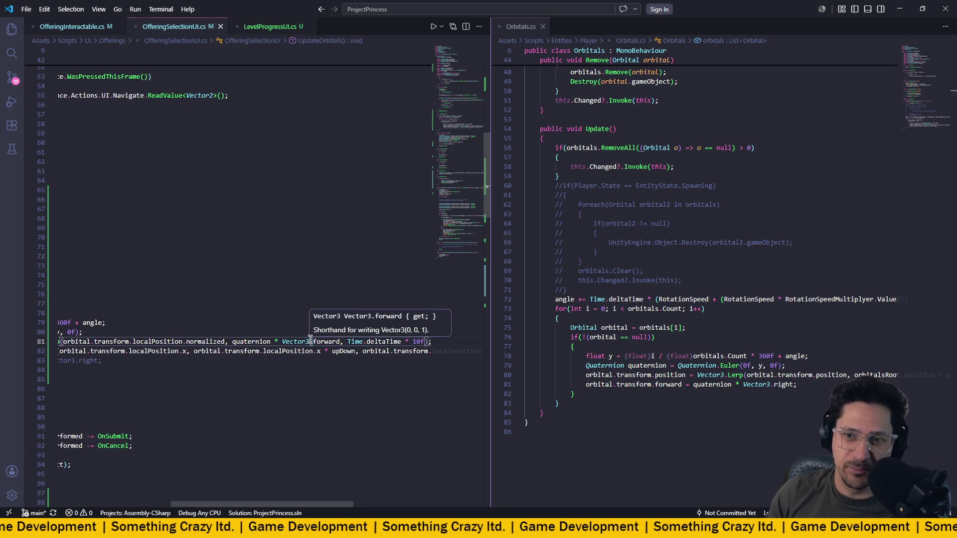
scroll(310, 341, left, 3)
scroll(305, 345, right, 3)
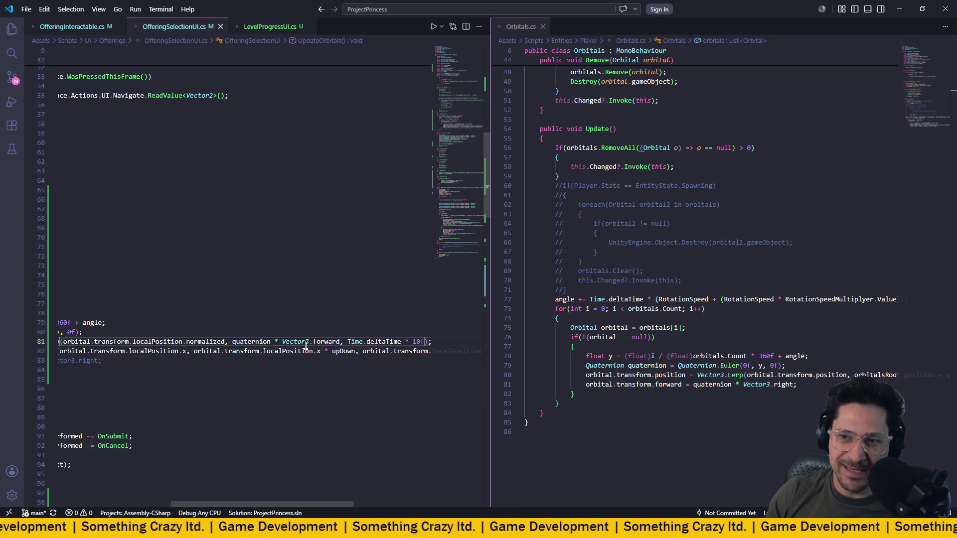
mouse_move(330, 345)
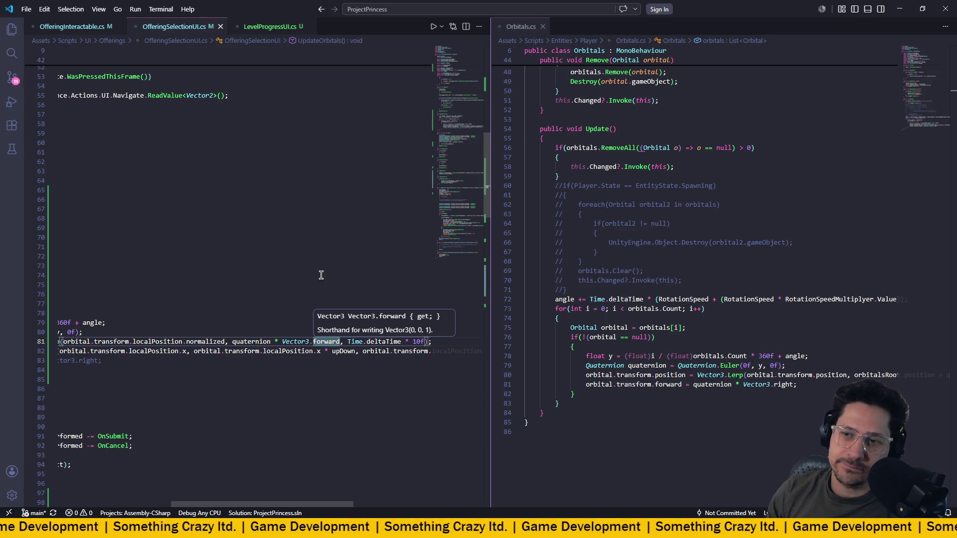
key(Down)
key(Down)
scroll(329, 353, left, 5)
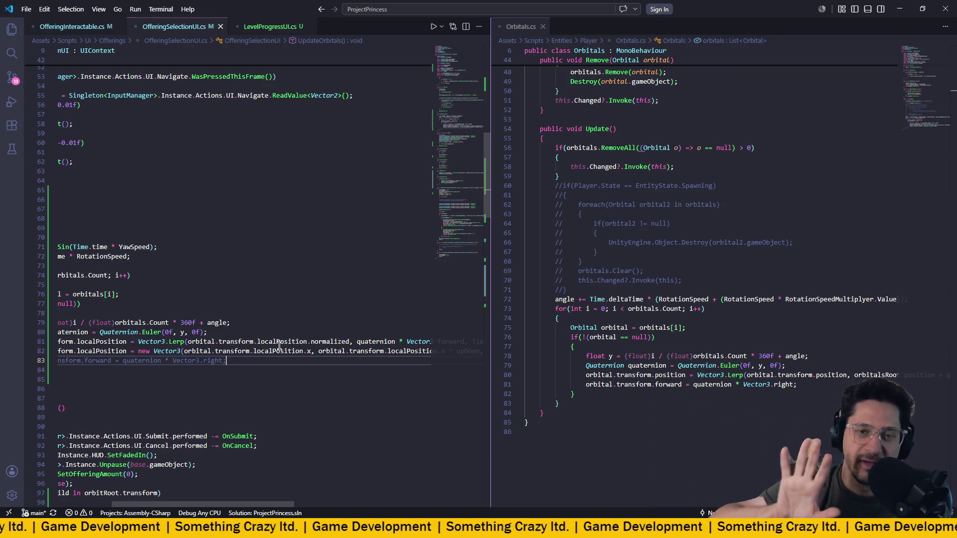
scroll(337, 245, left, 3)
scroll(323, 281, right, 3)
scroll(323, 281, right, 1)
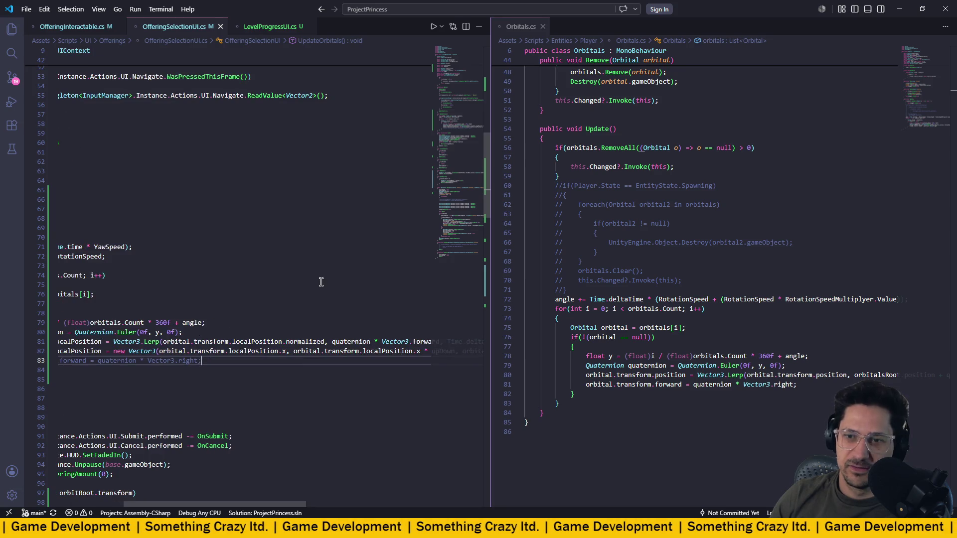
scroll(321, 282, right, 2)
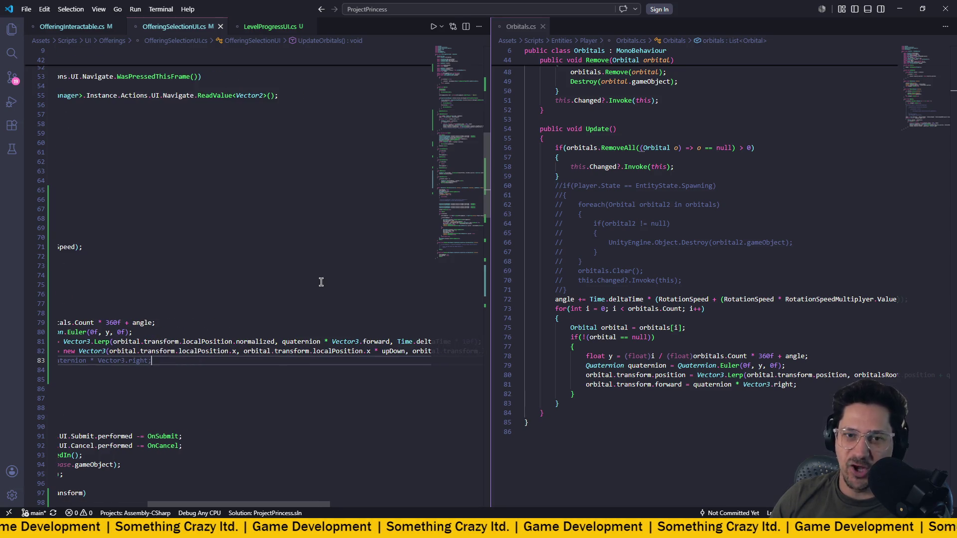
scroll(321, 283, right, 3)
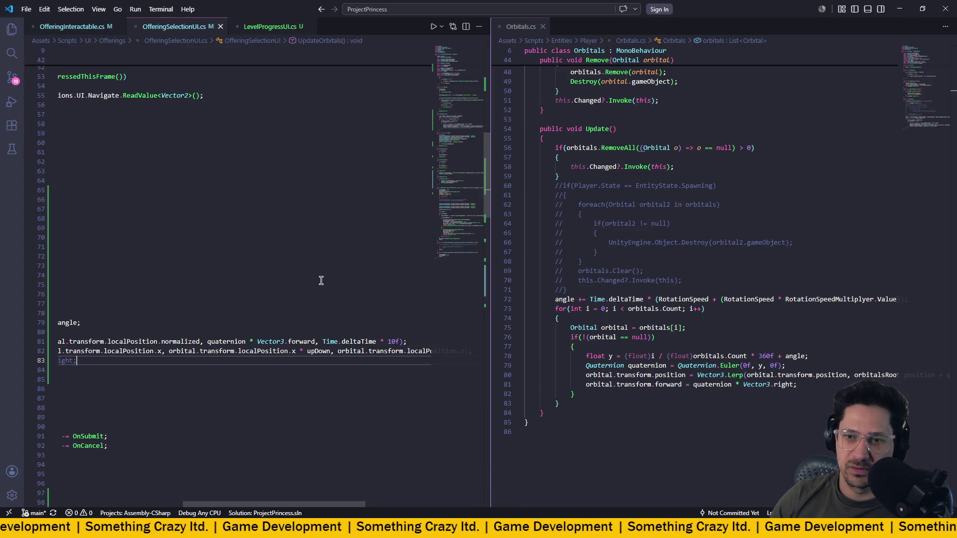
scroll(321, 281, left, 2)
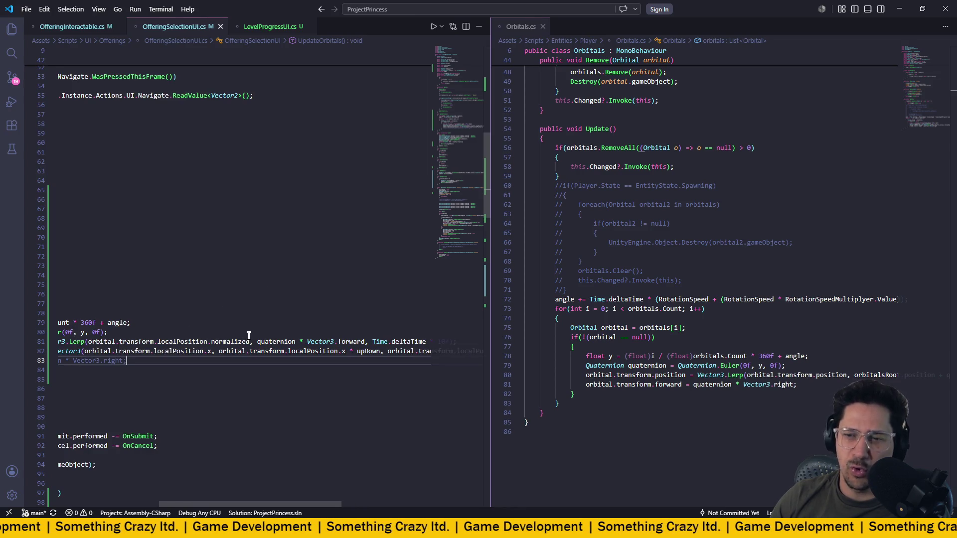
click(100, 342)
shift+click(366, 342)
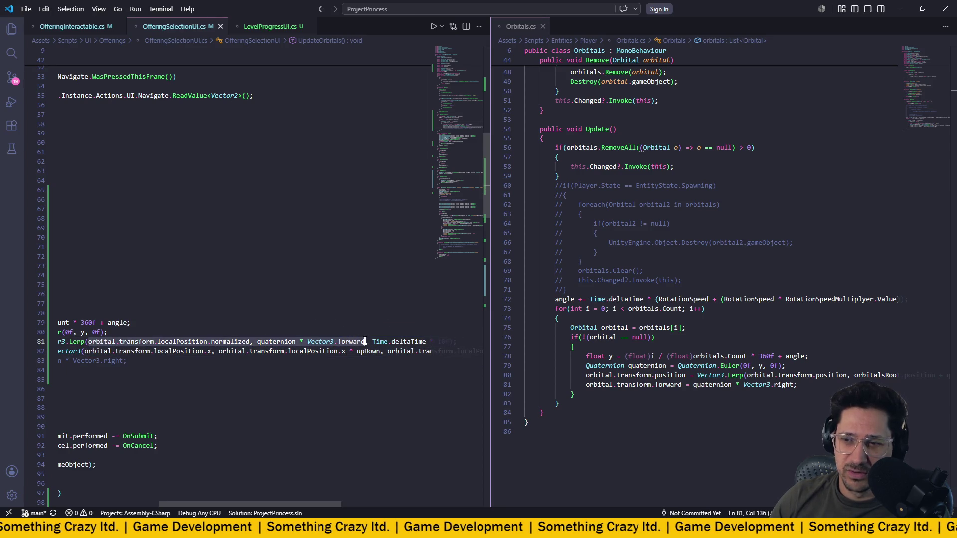
click(134, 342)
click(183, 341)
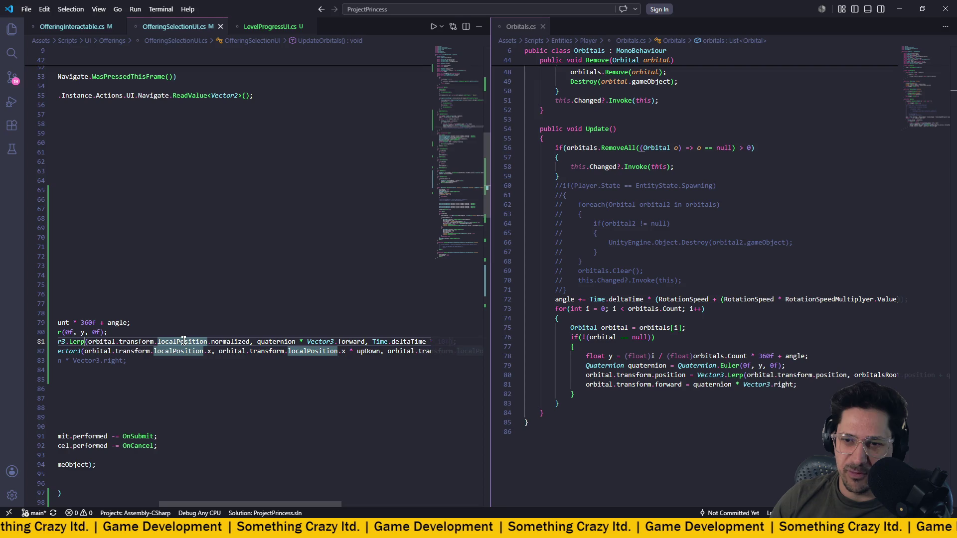
click(269, 342)
click(257, 341)
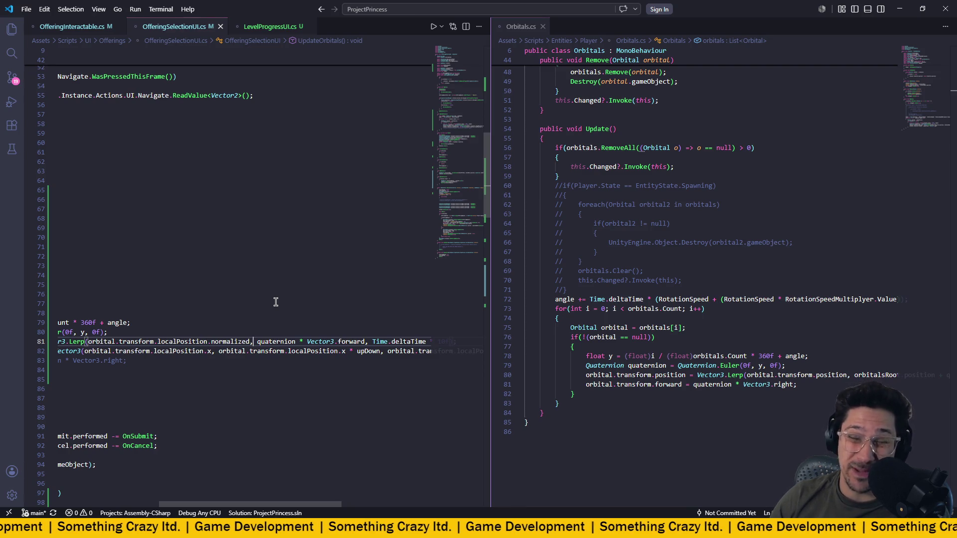
double_click(361, 342)
click(319, 351)
double_click(363, 352)
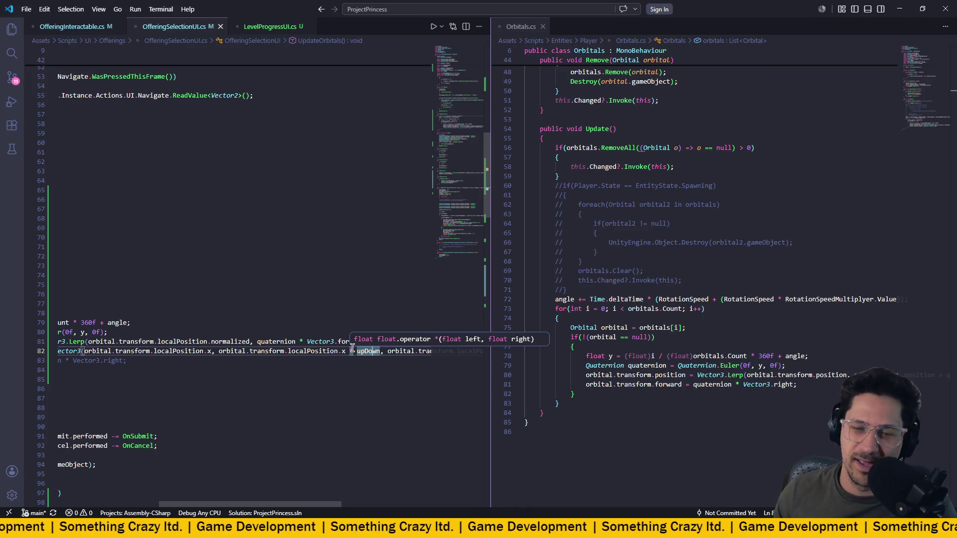
scroll(269, 241, left, 5)
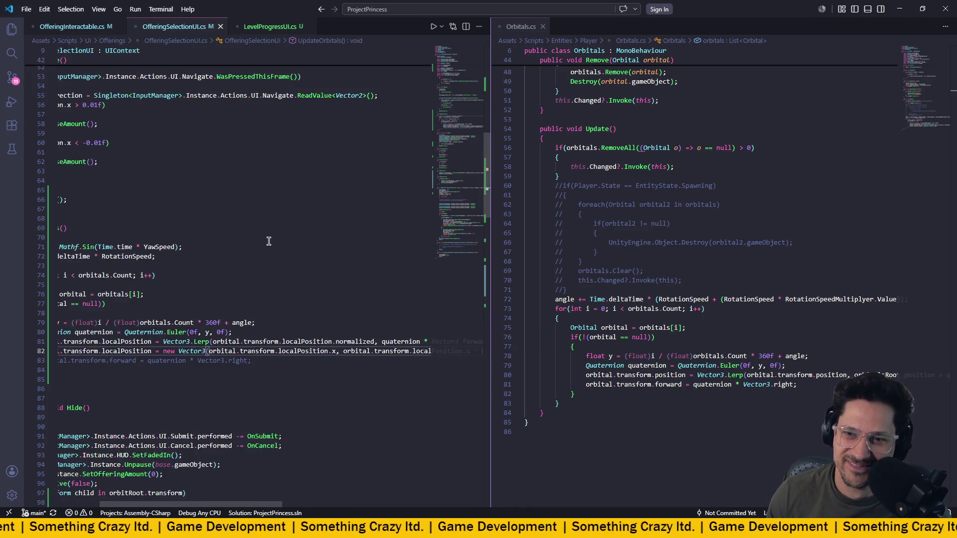
scroll(268, 240, down, 1)
scroll(268, 241, right, 3)
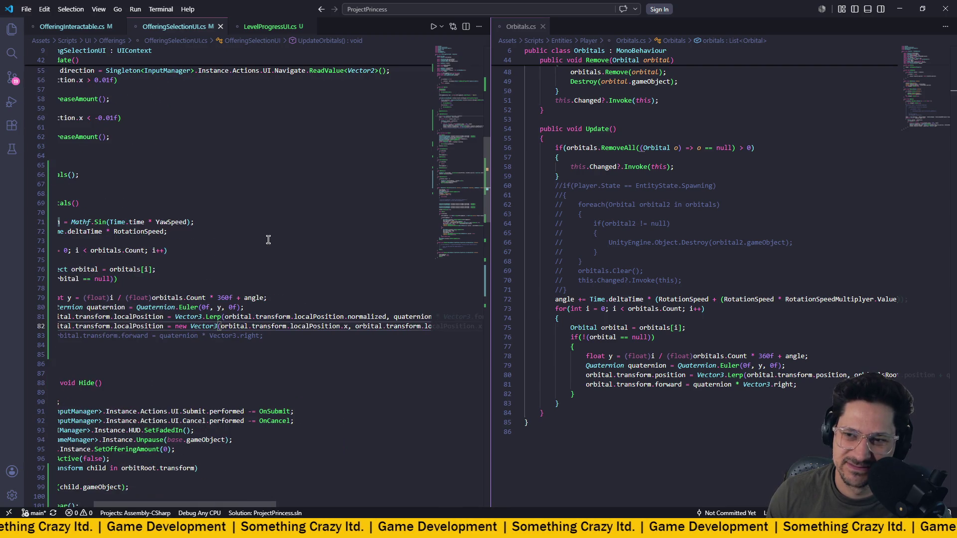
scroll(268, 239, right, 5)
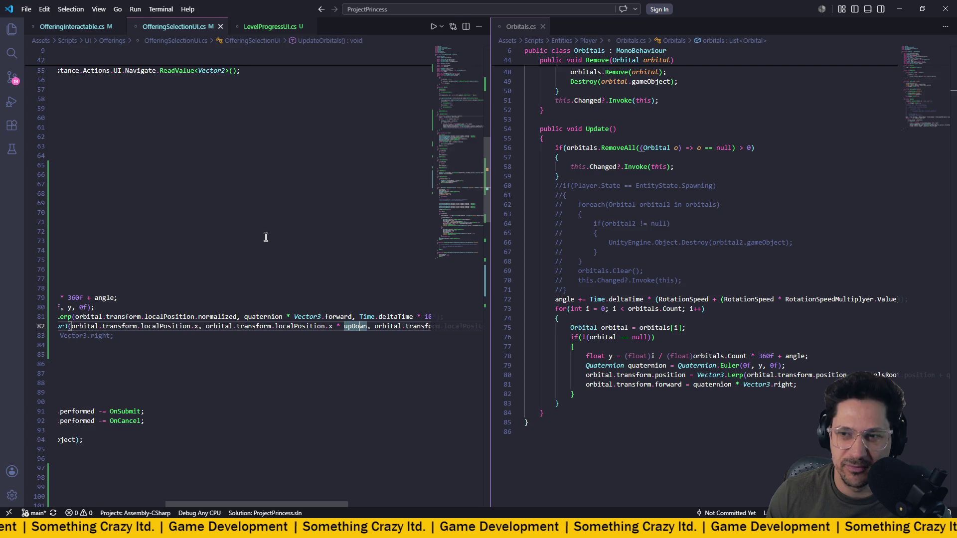
drag(203, 328, 368, 328)
scroll(343, 289, left, 2)
scroll(343, 290, right, 3)
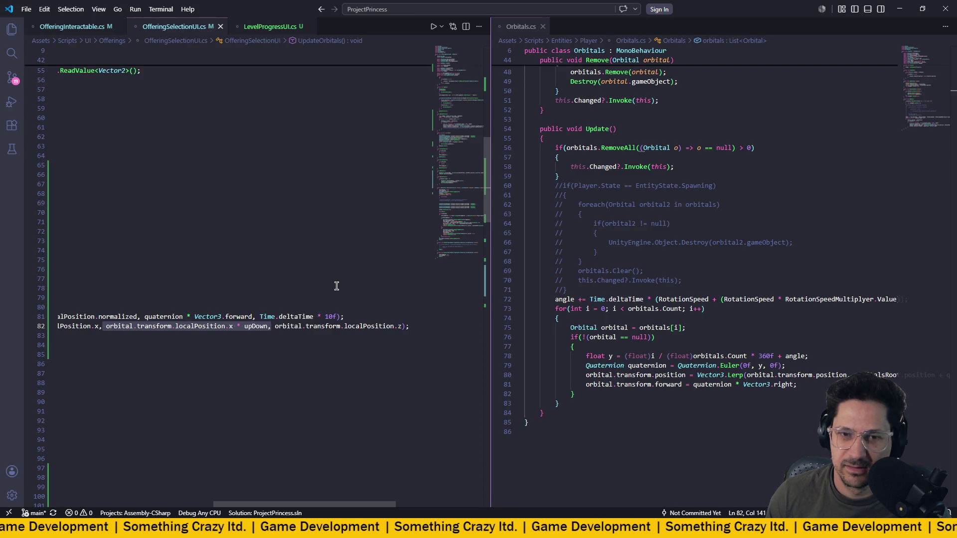
- Append a .Normalize() call to the new local position on line 82
key(ctrl+z)
key(ctrl+y)
click(404, 327)
text().no)
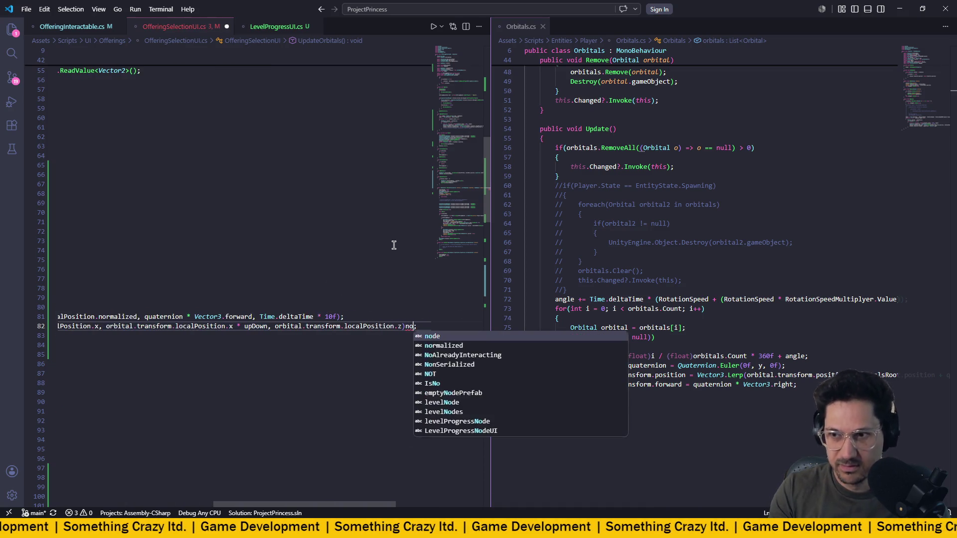
key(Down)
key(Return)
key(BackSpace)
key(BackSpace)
key(BackSpace)
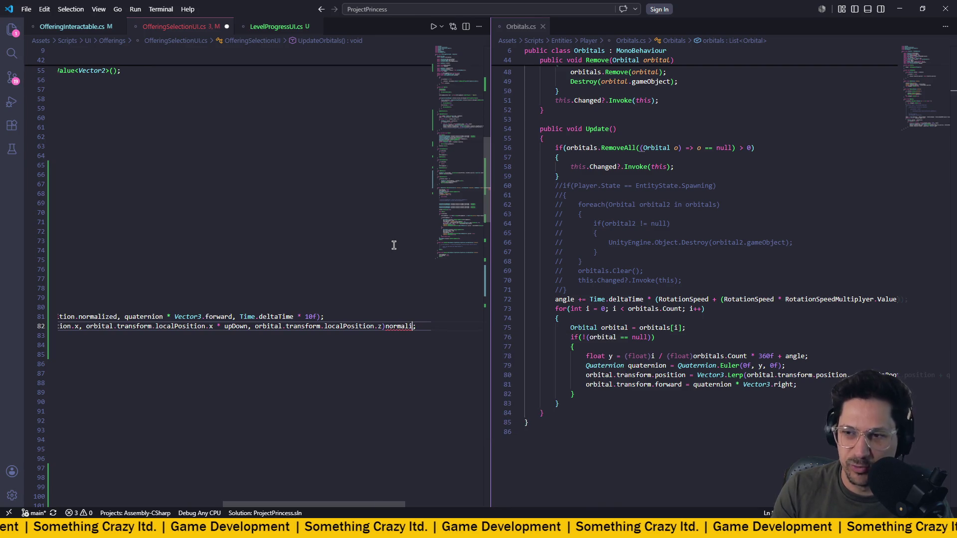
text(.No)
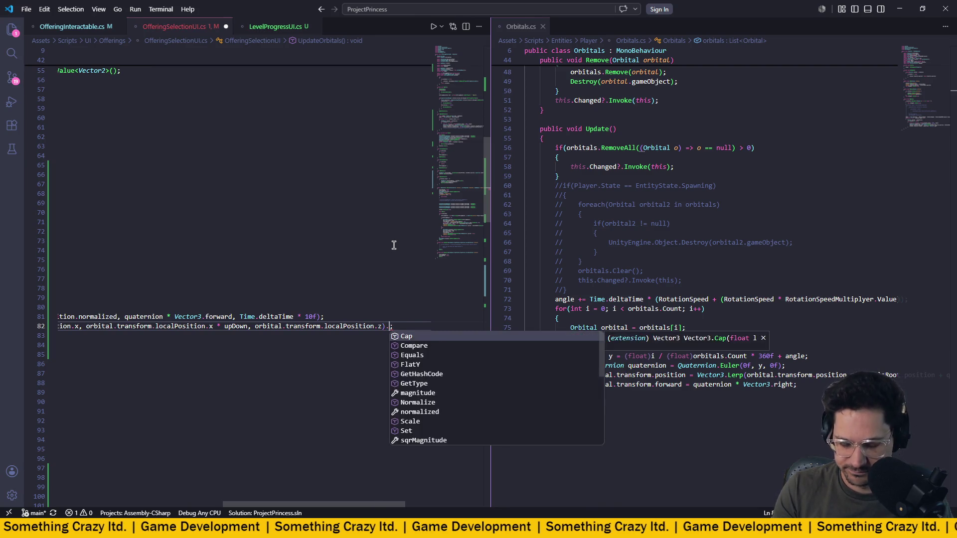
key(Down)
key(Up)
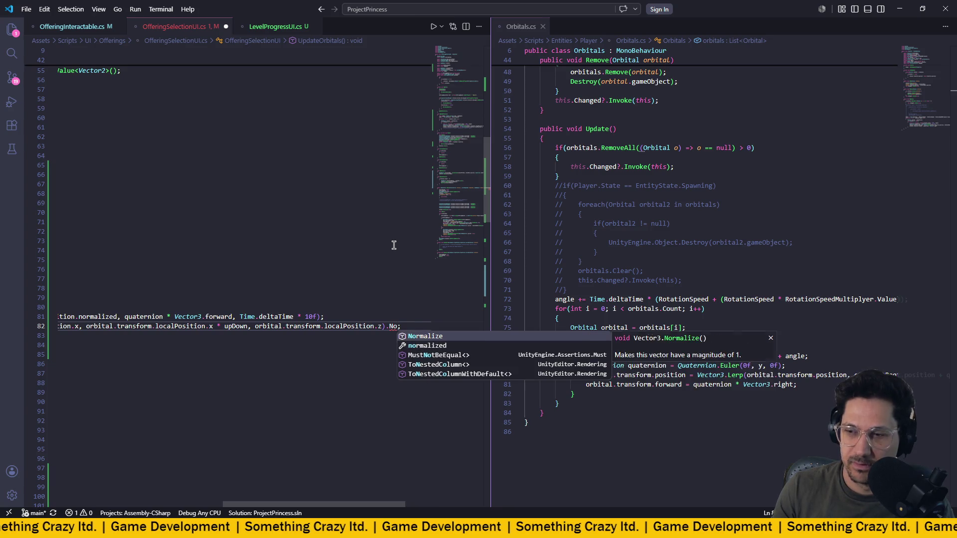
key(Return)
text(())
key(End)
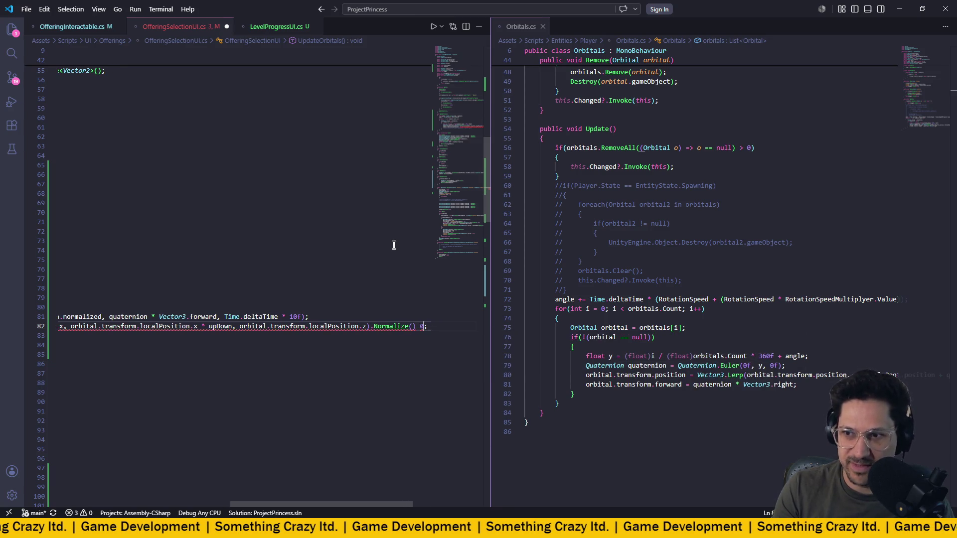
- Replace .Normalize() on line 82 with .normalized * 2, then return to Unity
scroll(227, 245, right, 2)
scroll(199, 309, left, 2)
scroll(199, 309, left, 5)
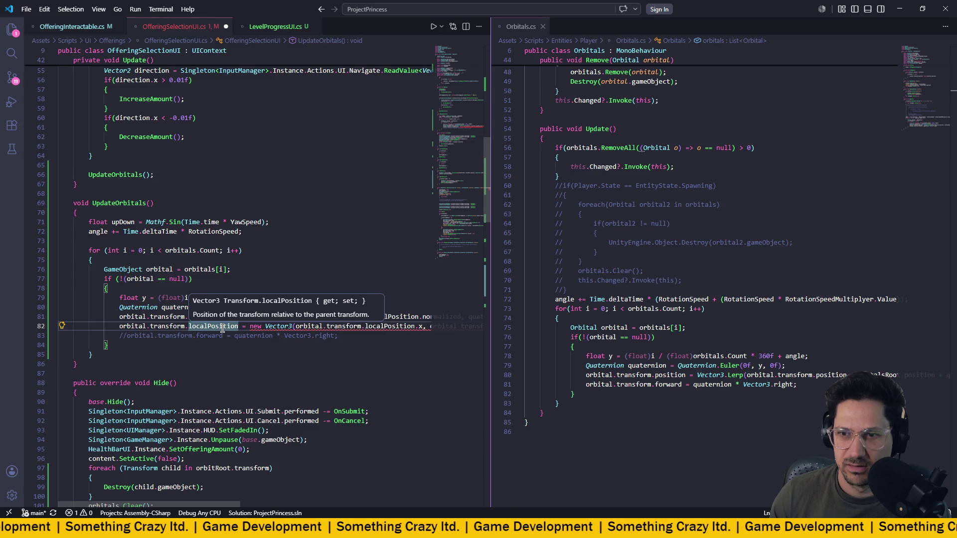
scroll(223, 329, right, 1)
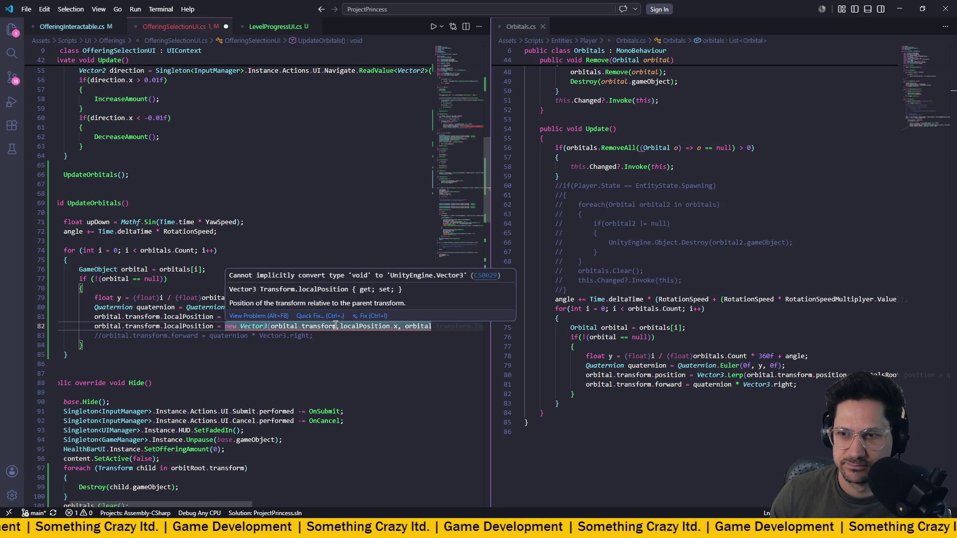
scroll(336, 326, right, 10)
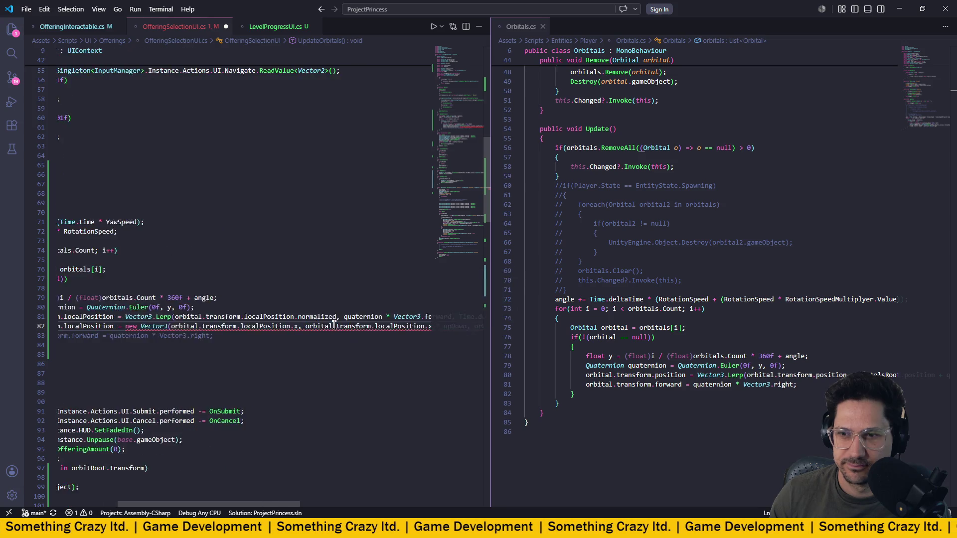
click(379, 326)
key(BackSpace)
key(BackSpace)
key(BackSpace)
key(Insert)
key(BackSpace)
key(BackSpace)
key(BackSpace)
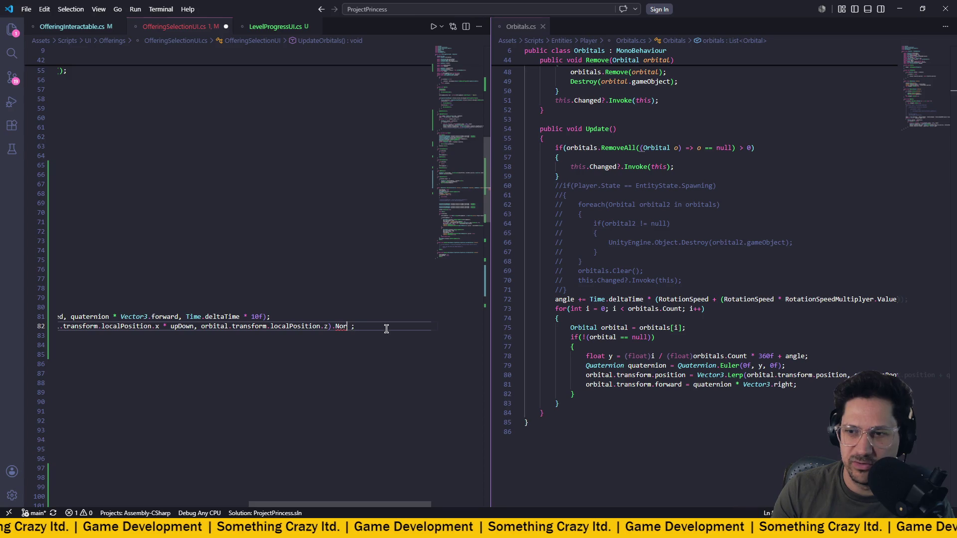
key(Insert)
text(m)
key(Escape)
key(BackSpace)
text(n)
key(Tab)
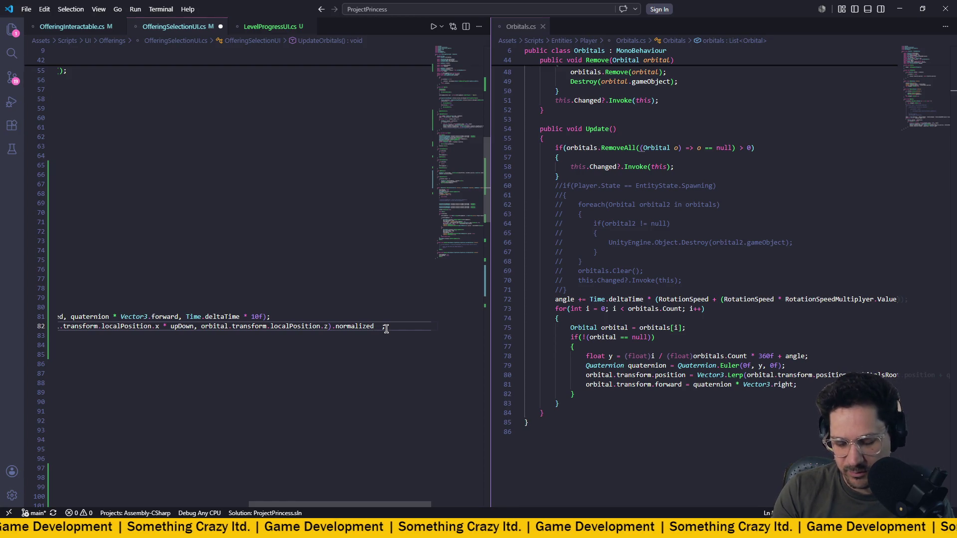
text(* )
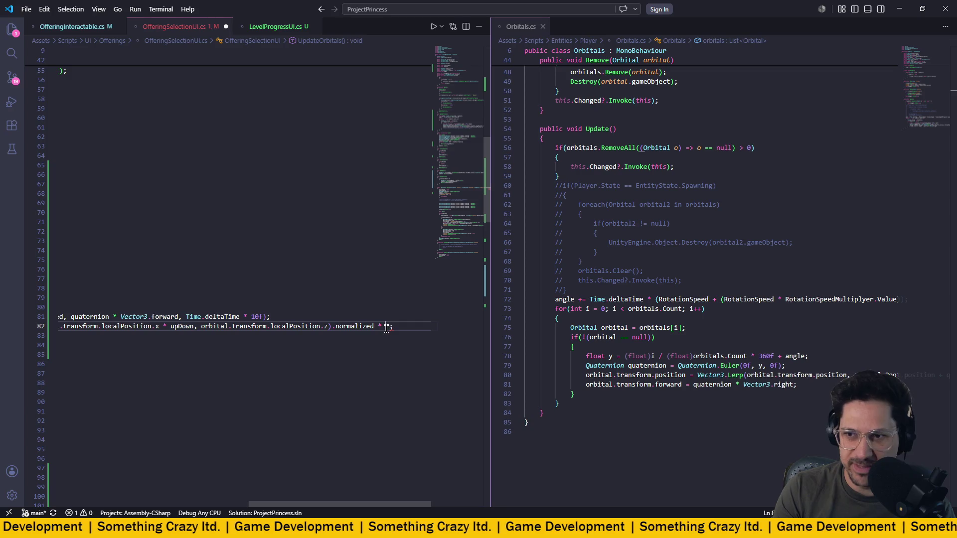
text(3)
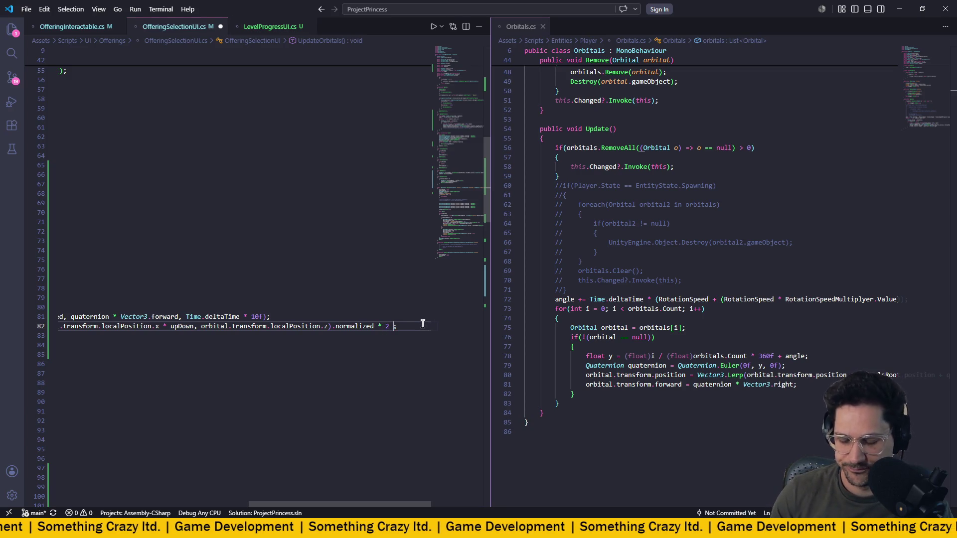
scroll(378, 299, left, 1)
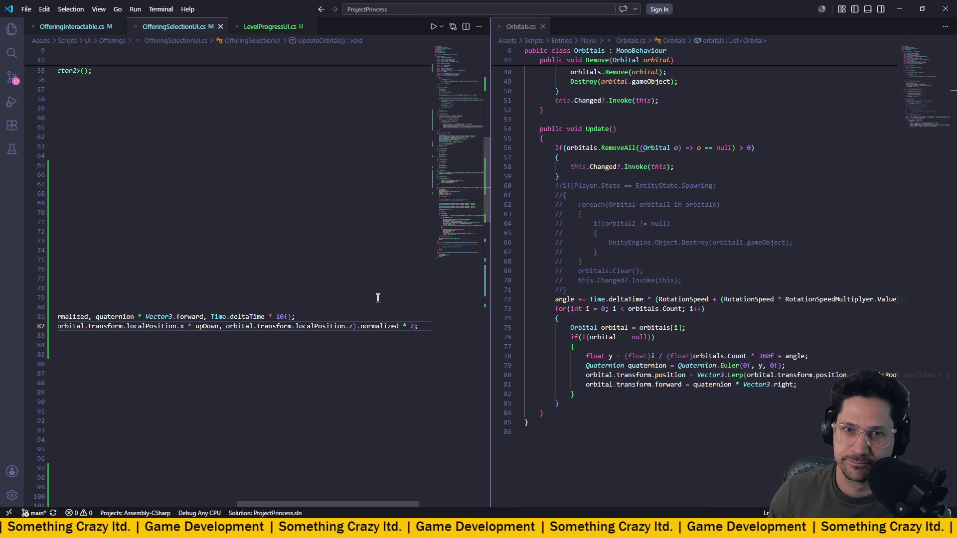
scroll(373, 296, left, 5)
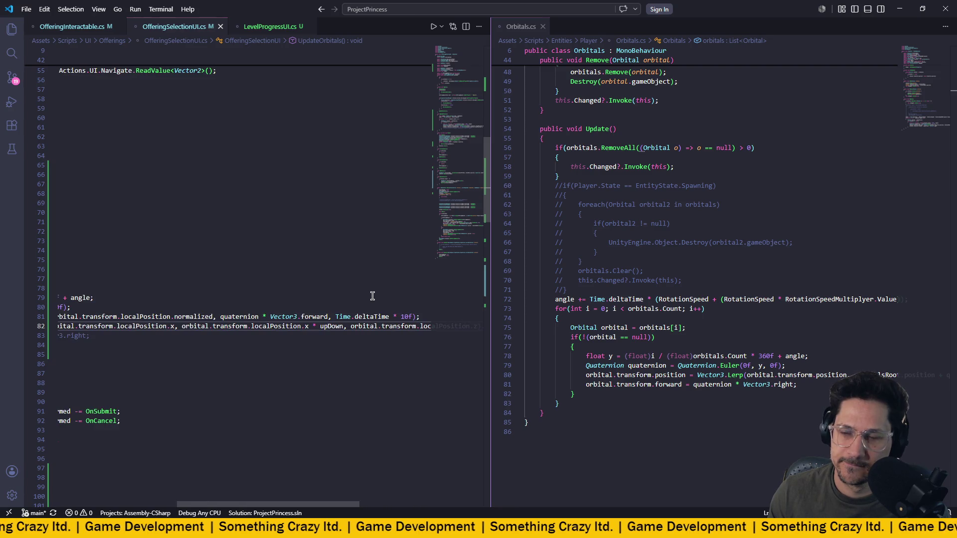
key(alt+Tab)
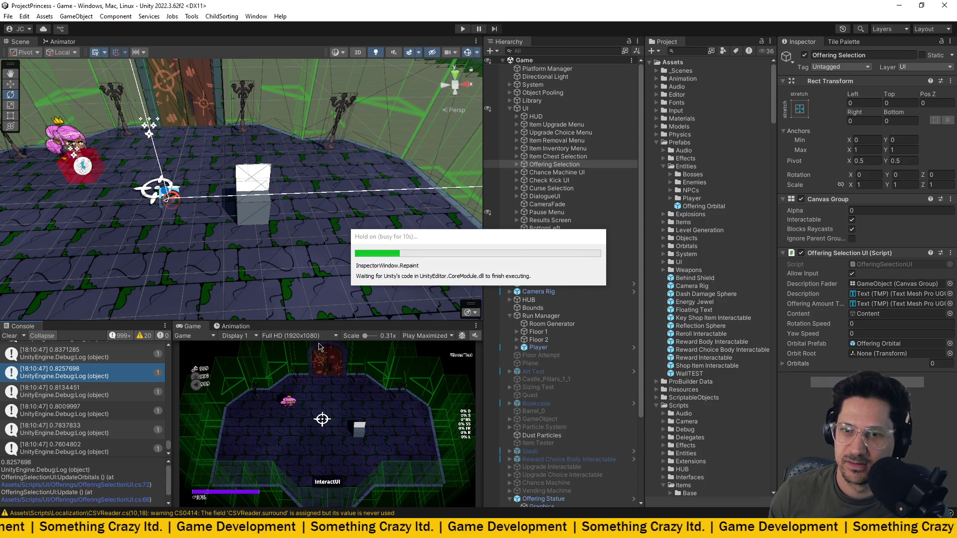
- Clear the Console and enter Play mode to reach the Another Castle title screen
click(9, 336)
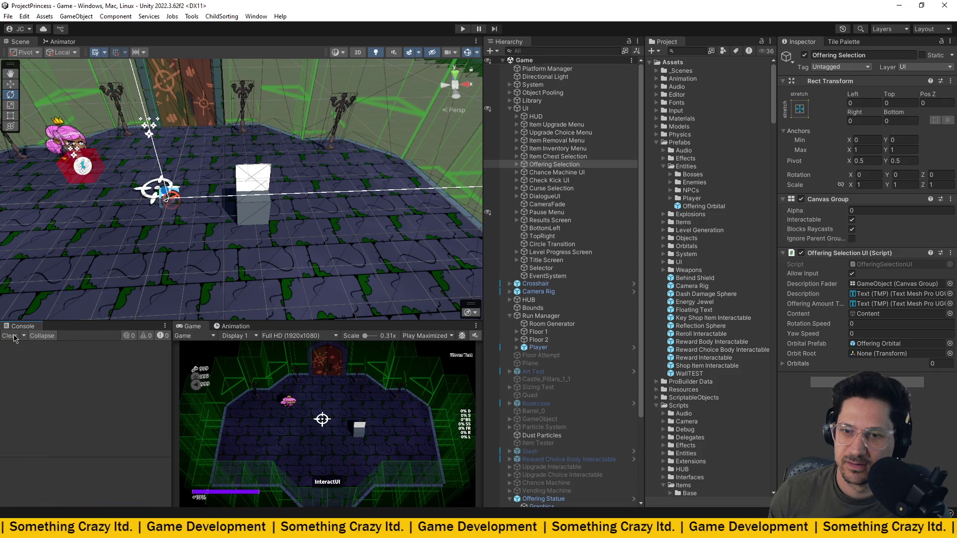
key(alt+Tab)
key(alt+Tab)
click(461, 30)
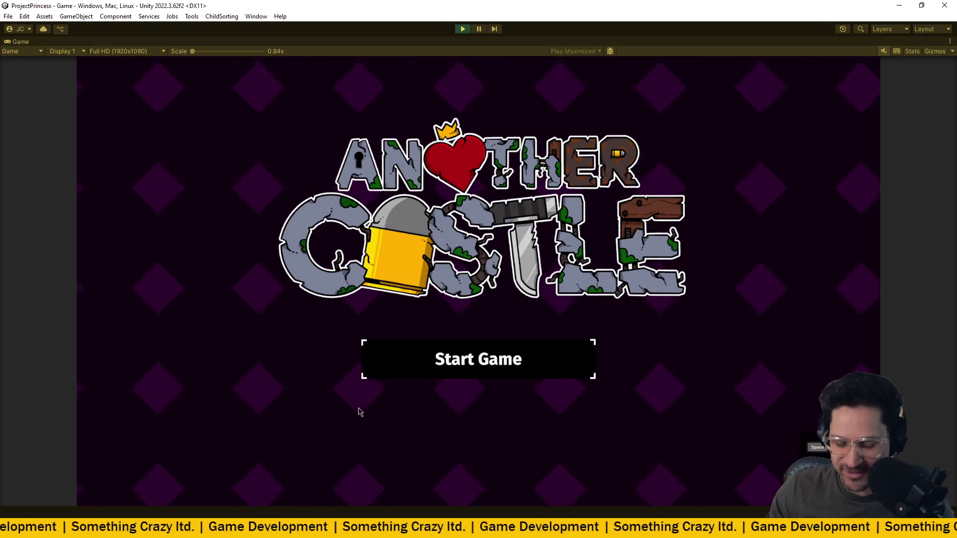
- Start the game, continue past the Castle Foyer card, then stop playing
key(space)
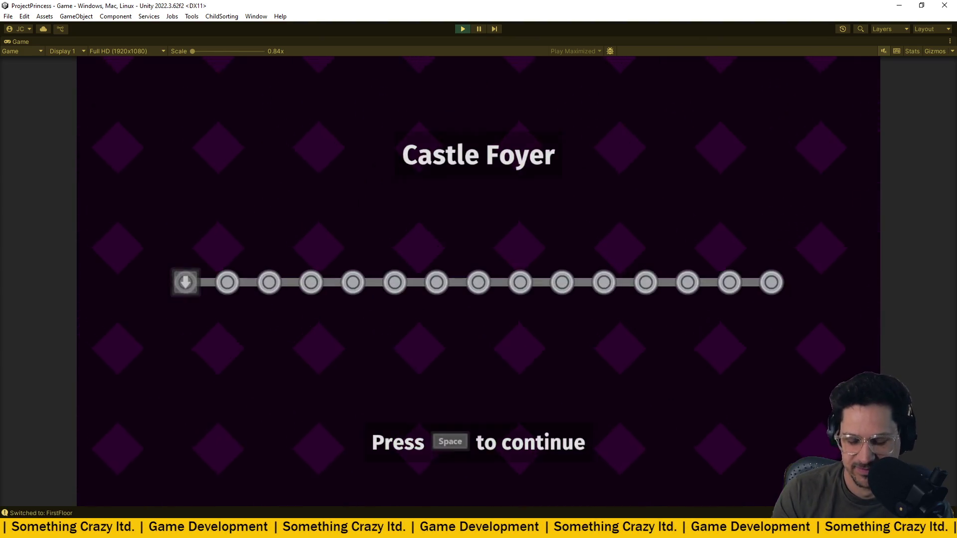
key(space)
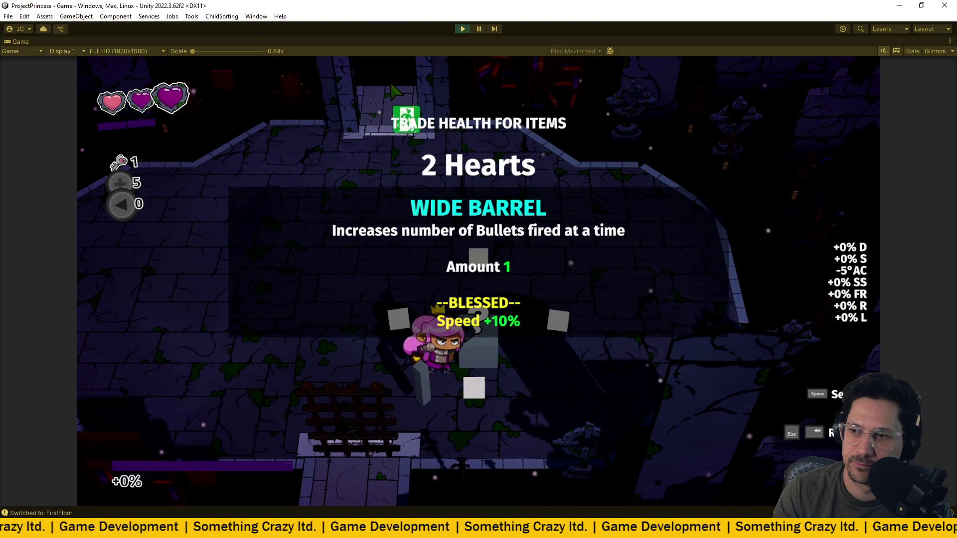
key(ctrl+p)
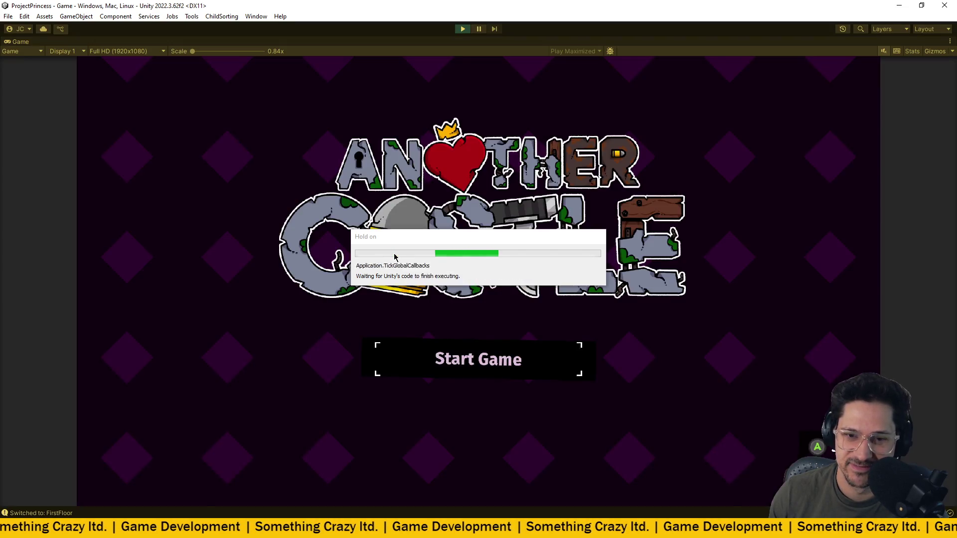
- Untick Maximize in the Game tab menu to restore the full editor layout
key(space)
click(951, 40)
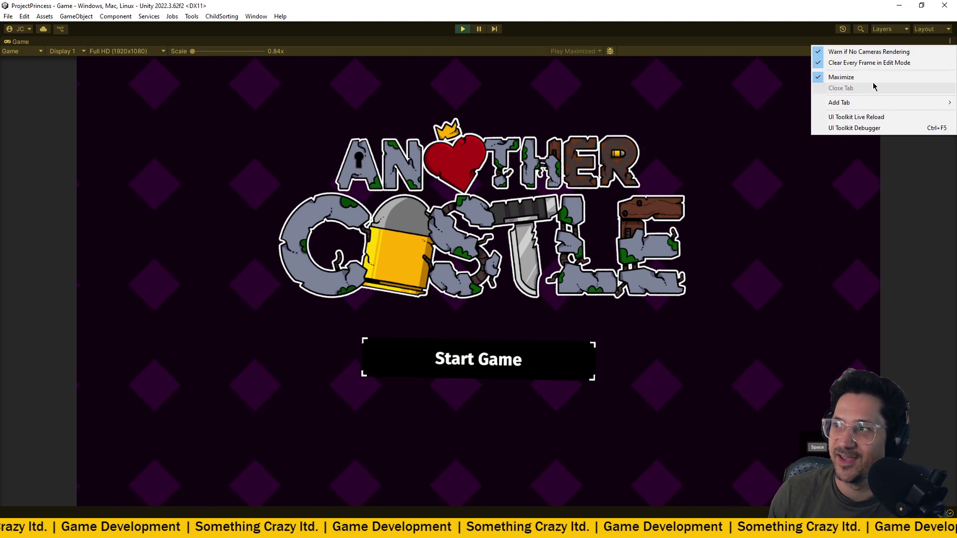
click(873, 79)
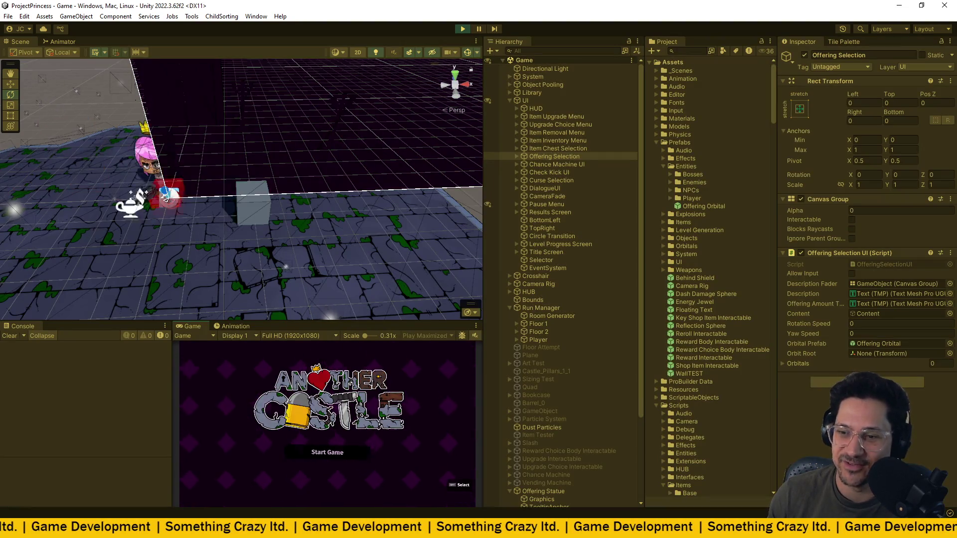
- Walk through the door to the offering statue, showing Rubber Bullets for 2.5 Hearts
key(w)
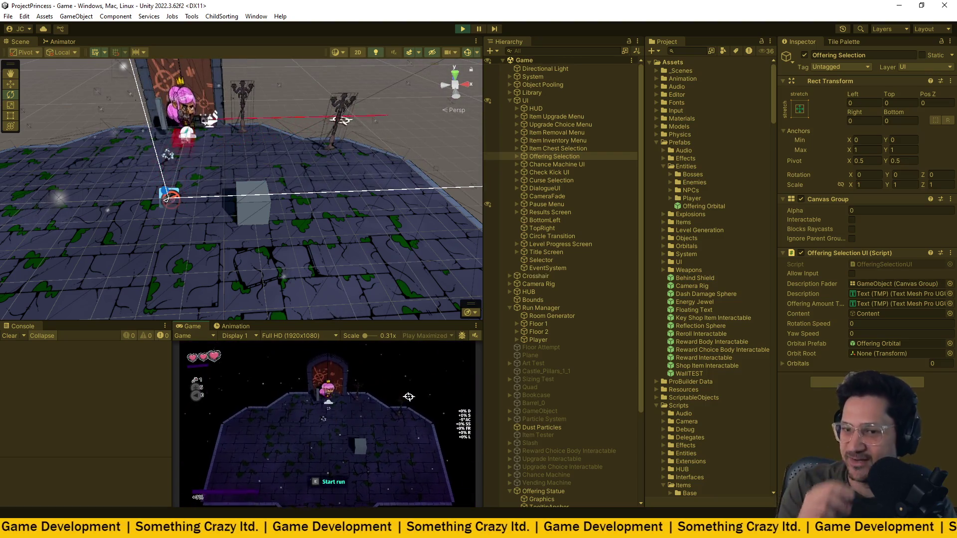
key(space)
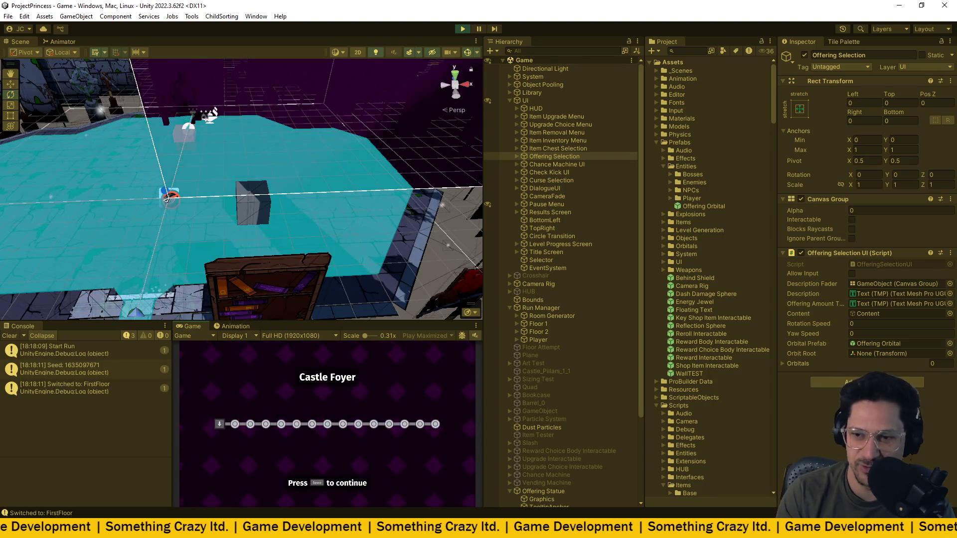
key(space)
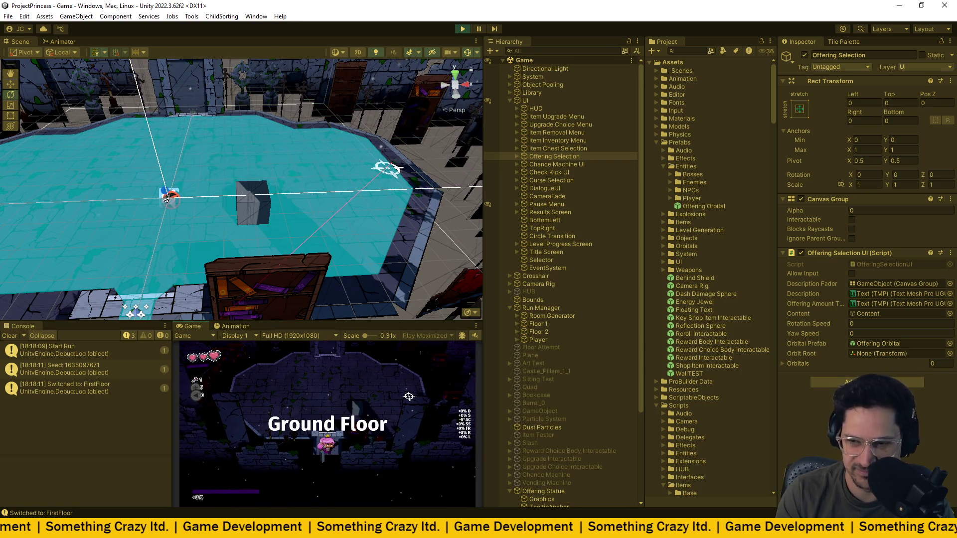
key(w)
key(e)
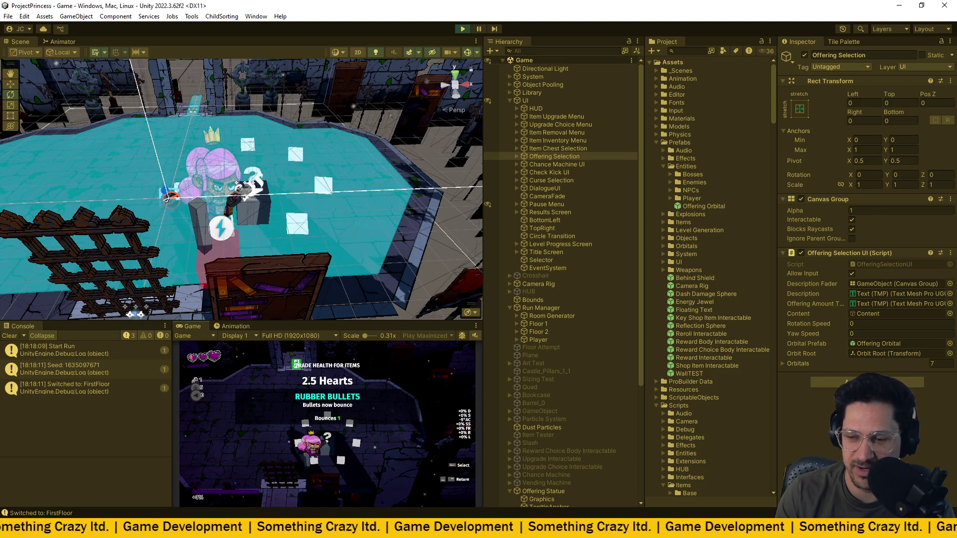
key(w)
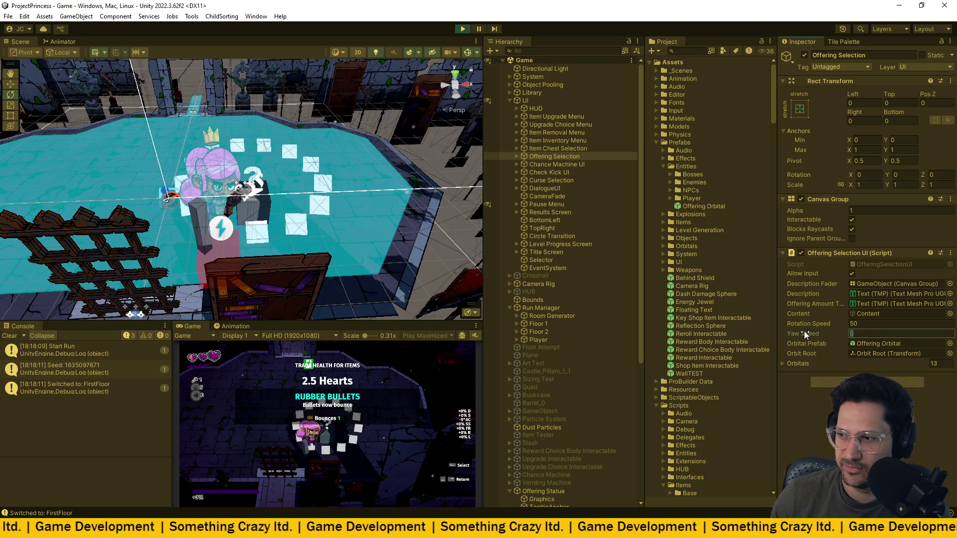
- Set the orbitals' Yaw Speed to 10, then try 2
text(0.21)
key(BackSpace)
key(BackSpace)
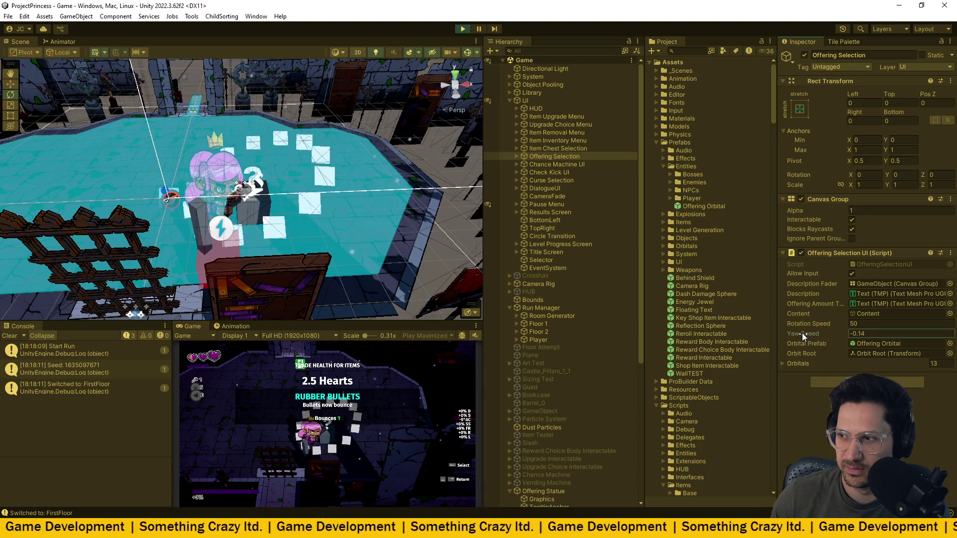
text(1)
key(BackSpace)
text(9)
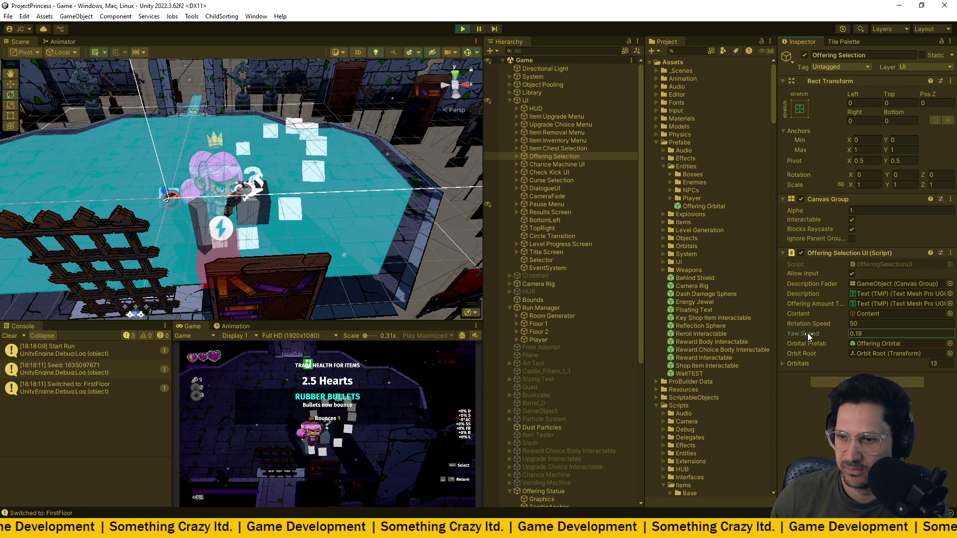
key(BackSpace)
key(BackSpace)
key(BackSpace)
text(10)
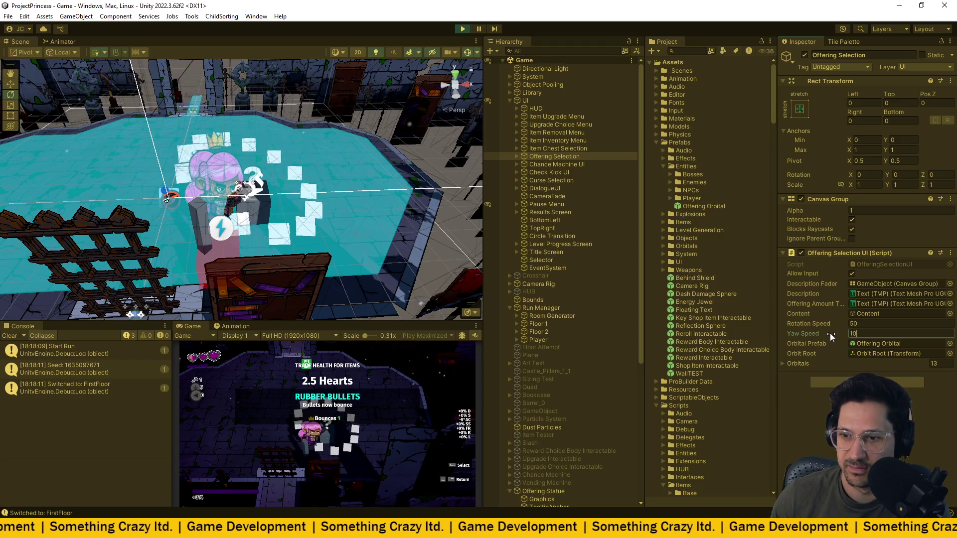
key(Return)
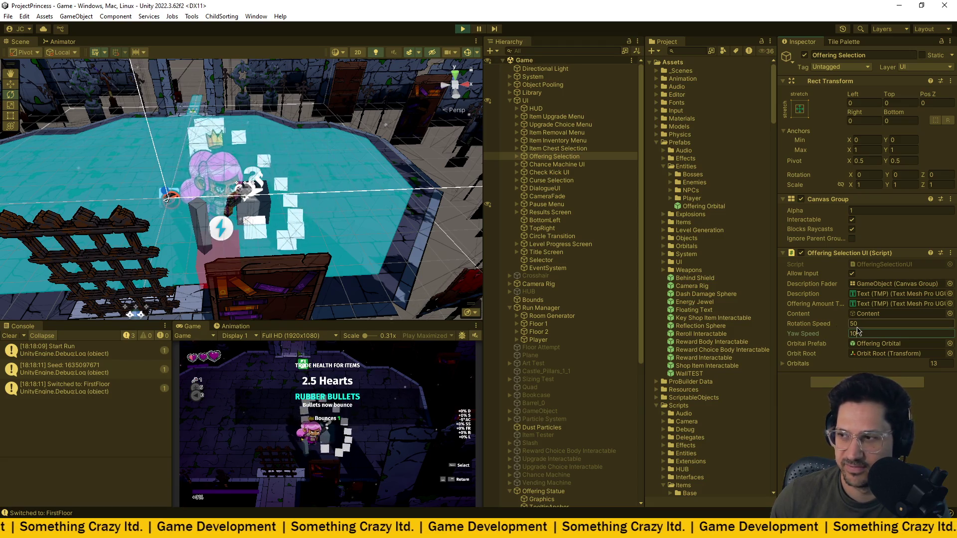
text(2)
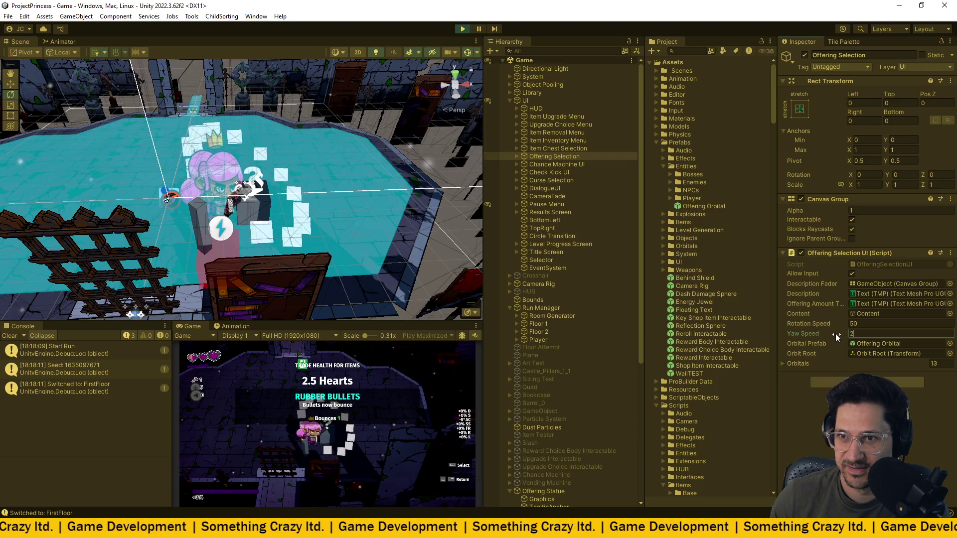
- Orbit the Scene view over the orbiting cards and set Yaw Speed to 0.5
mouse_move(344, 164)
mouse_down()
mouse_move(359, 158)
mouse_move(226, 246)
mouse_move(143, 183)
mouse_up()
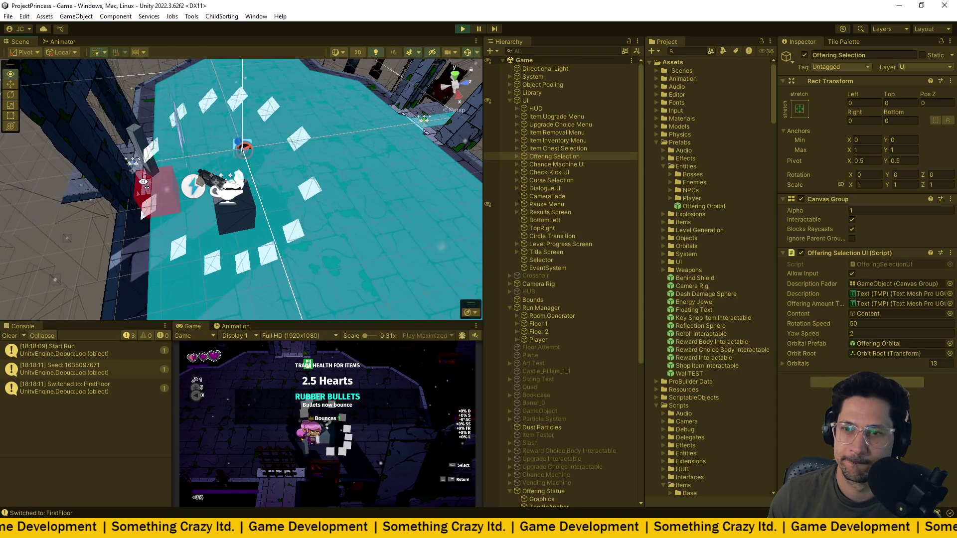
mouse_move(143, 182)
mouse_down()
mouse_move(390, 187)
mouse_move(367, 115)
mouse_up()
scroll(367, 116, down, 5)
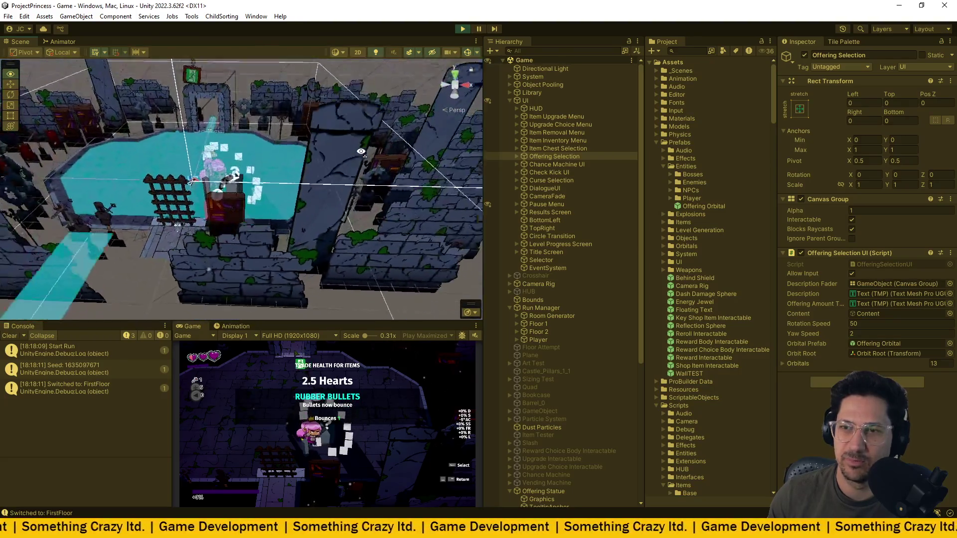
click(455, 74)
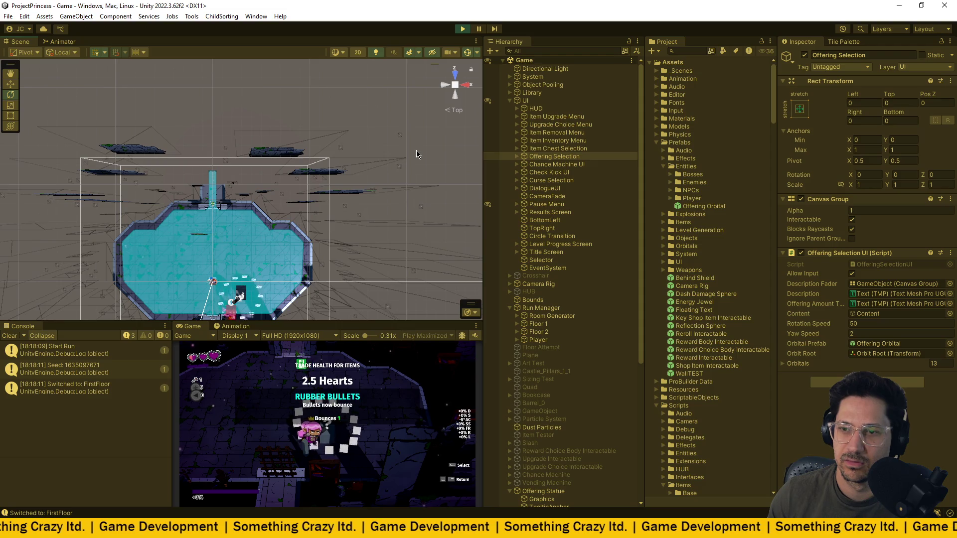
drag(270, 283, 267, 279)
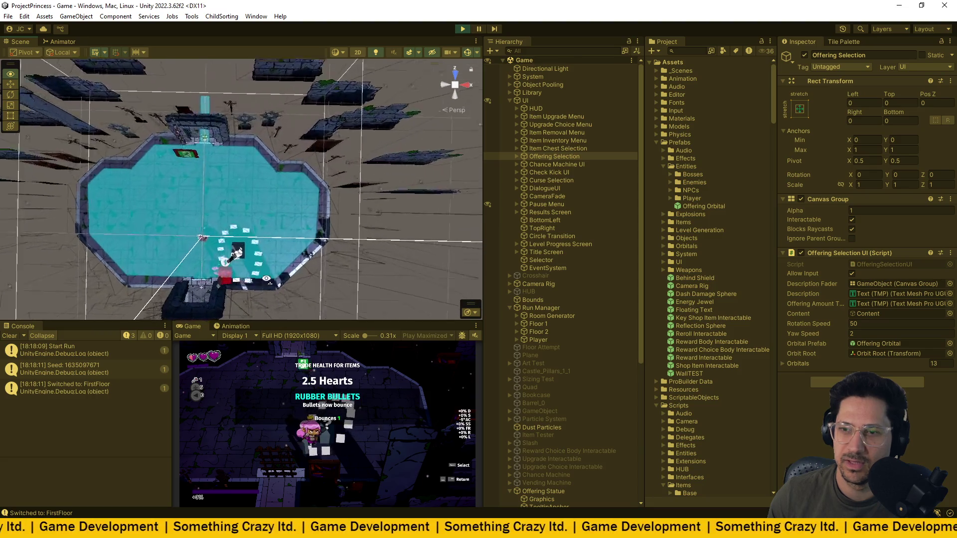
scroll(267, 279, down, 5)
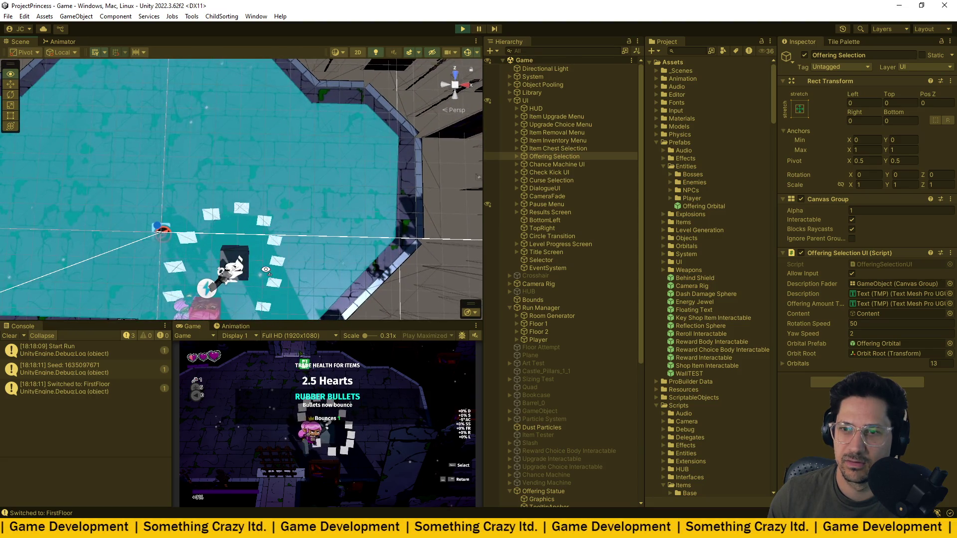
drag(265, 270, 265, 157)
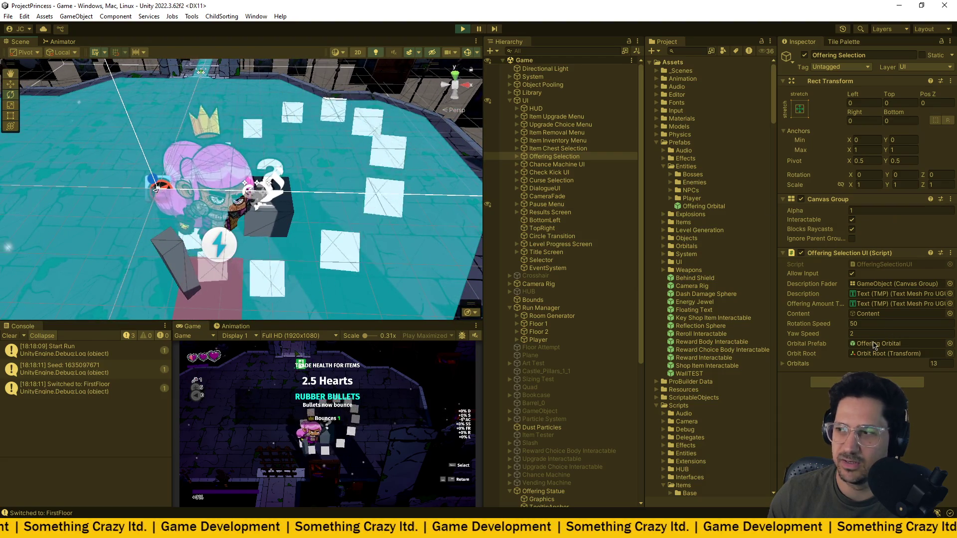
text(.5)
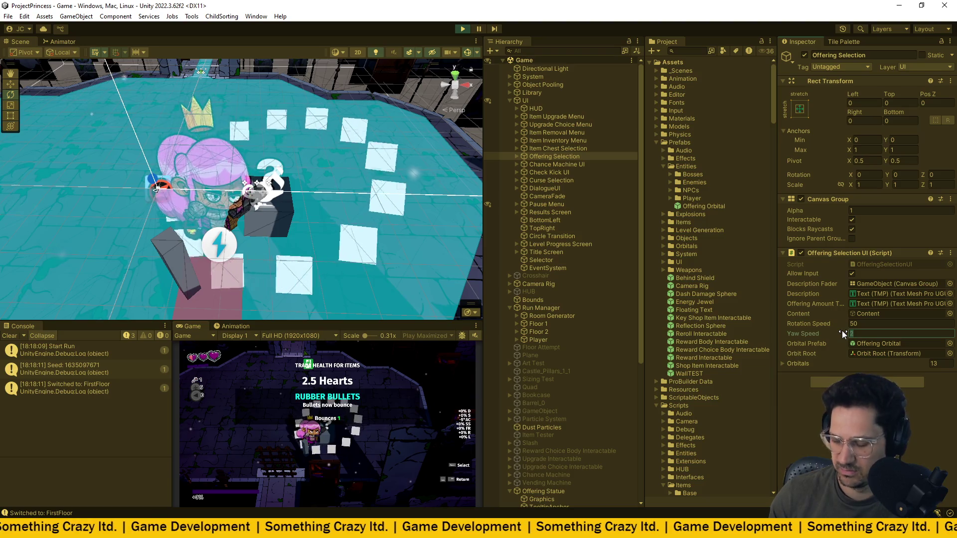
key(Return)
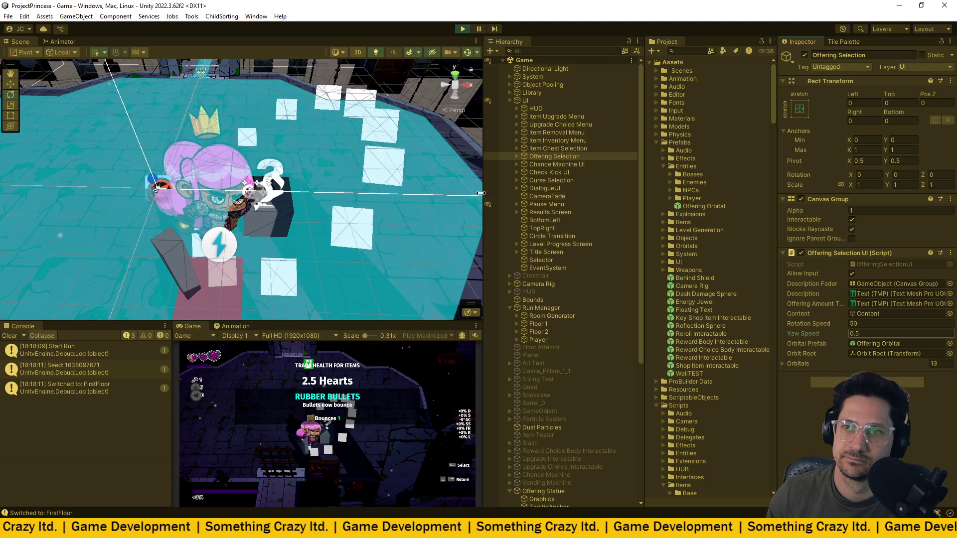
- Raise Rotation Speed above 50, set Yaw Speed to 1, and stop the game
drag(809, 324, 956, 321)
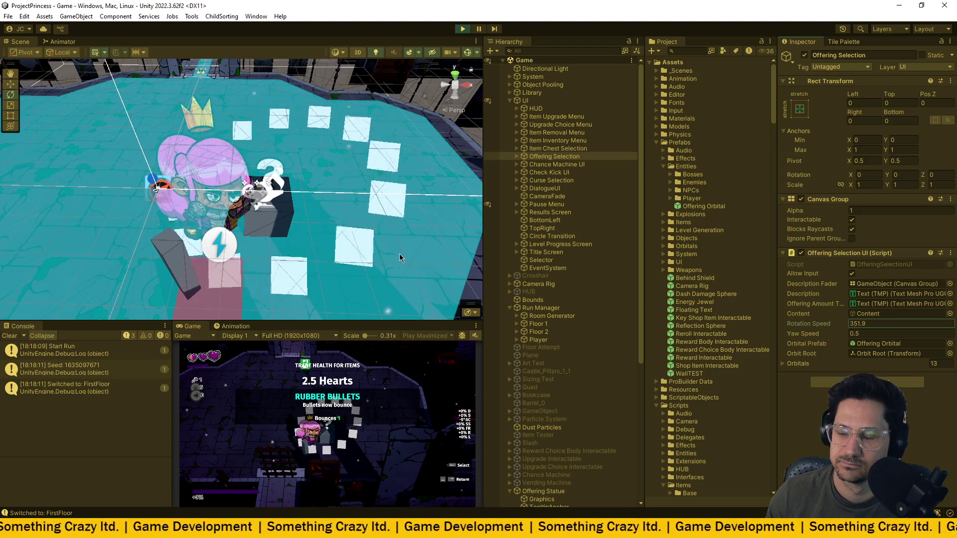
click(877, 335)
text(1)
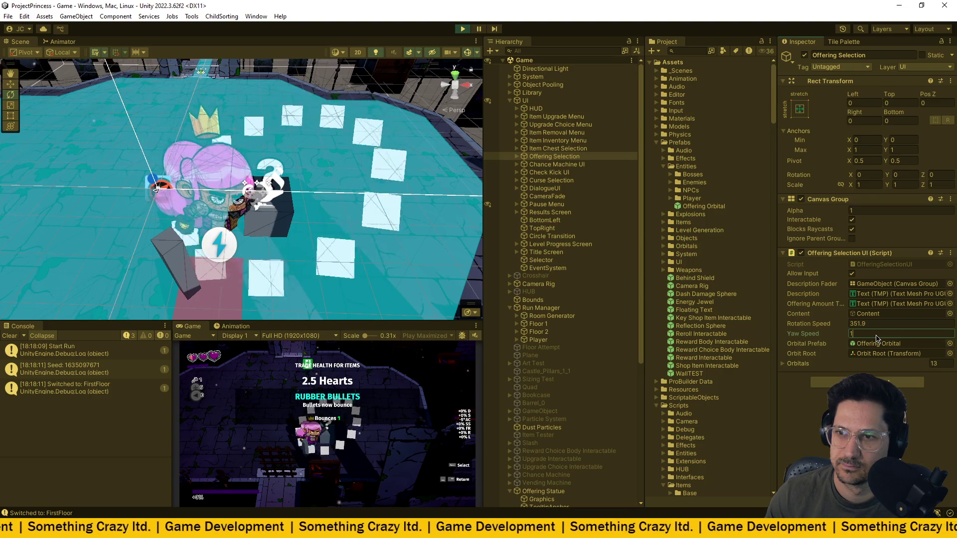
click(463, 31)
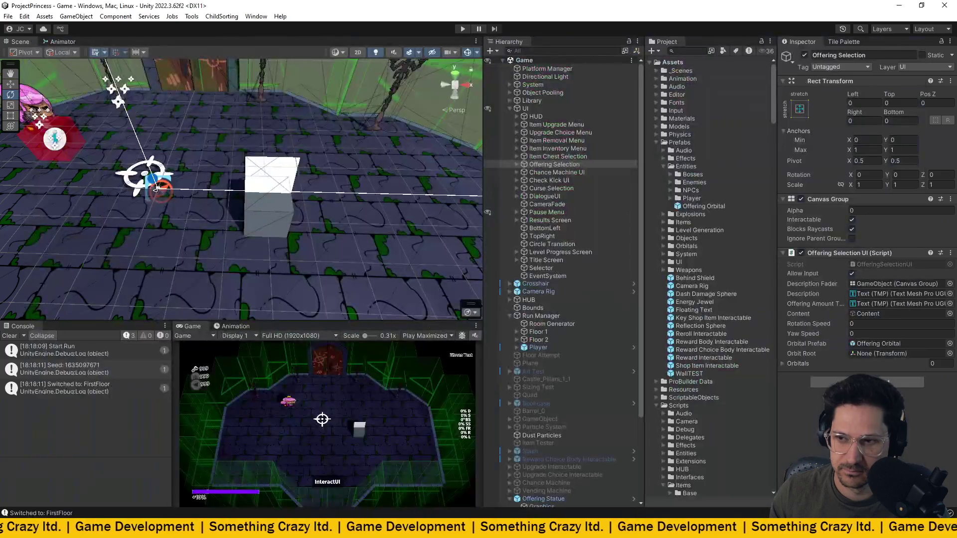
key(alt+Tab)
- Accept the suggested completion for line 82's orbit offset, then return to Unity
key(Tab)
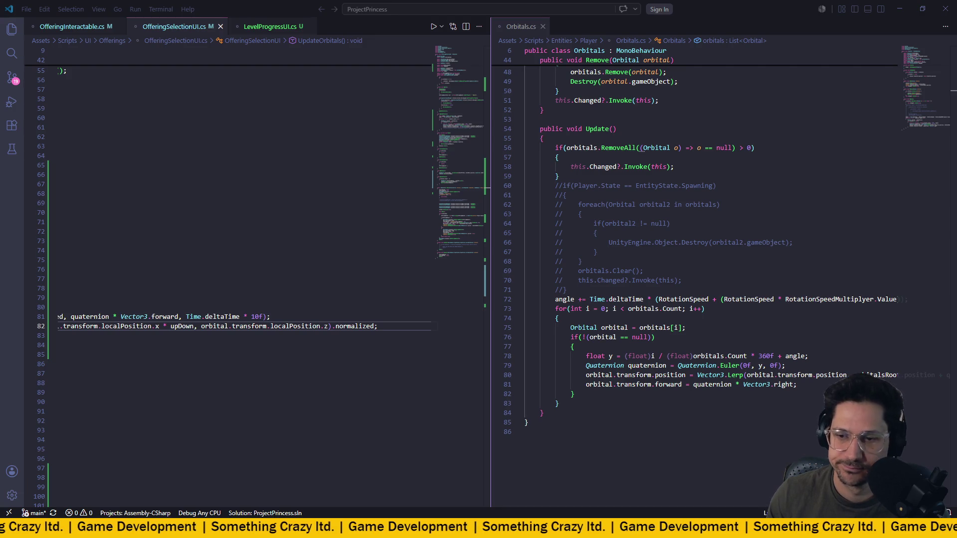
key(alt+Tab)
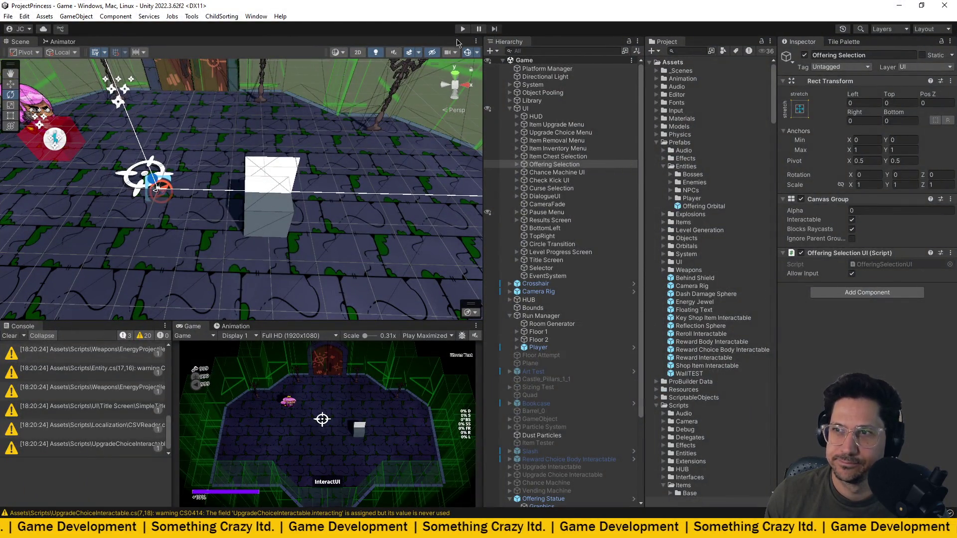
- Play in Play Focused mode and open the offering showing Poison Enemy Spawn for 2.5 Hearts
click(424, 336)
click(434, 344)
click(464, 29)
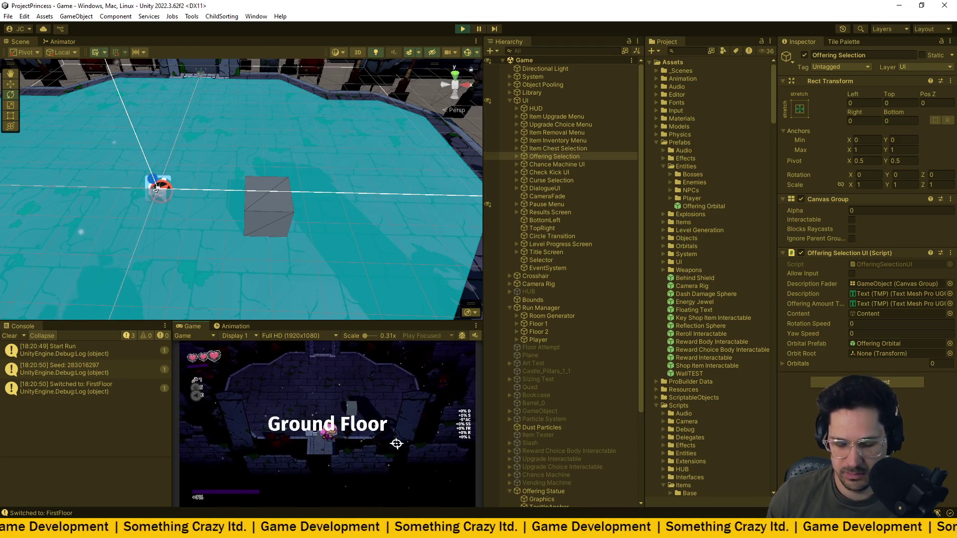
key(w)
key(e)
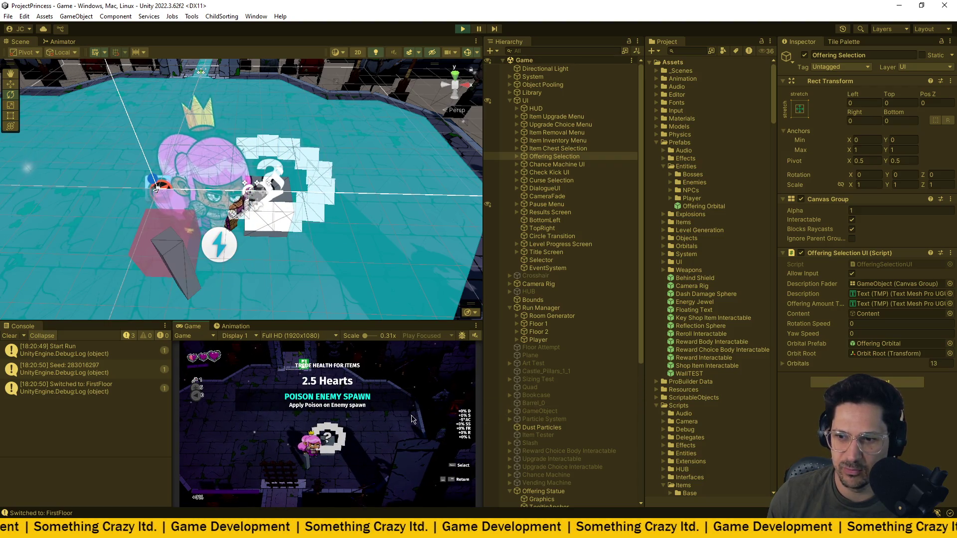
mouse_move(362, 201)
mouse_down()
mouse_move(374, 285)
mouse_move(354, 167)
mouse_move(372, 267)
mouse_move(350, 204)
mouse_move(381, 212)
mouse_up()
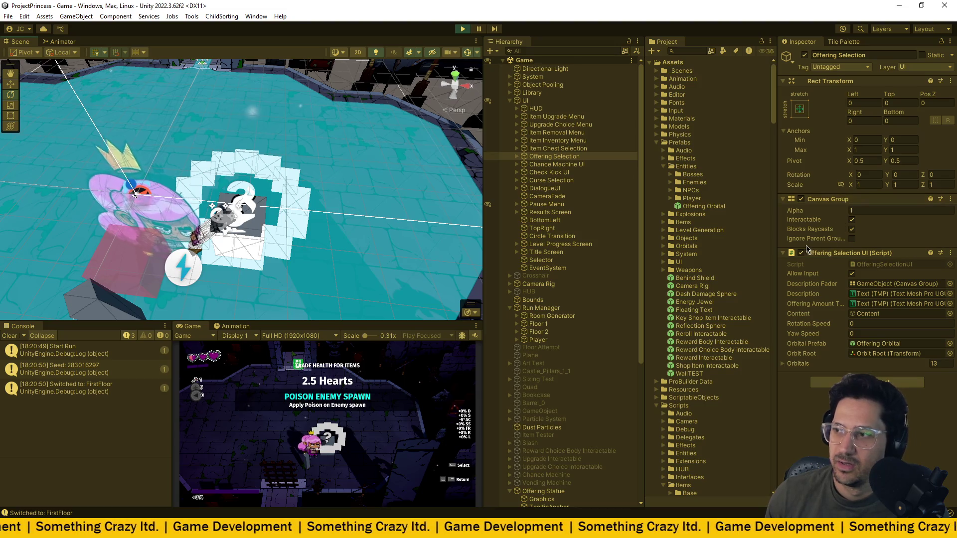
- Enter Rotation Speed 60 and Yaw Speed 1 in the Offering Selection UI component
click(866, 324)
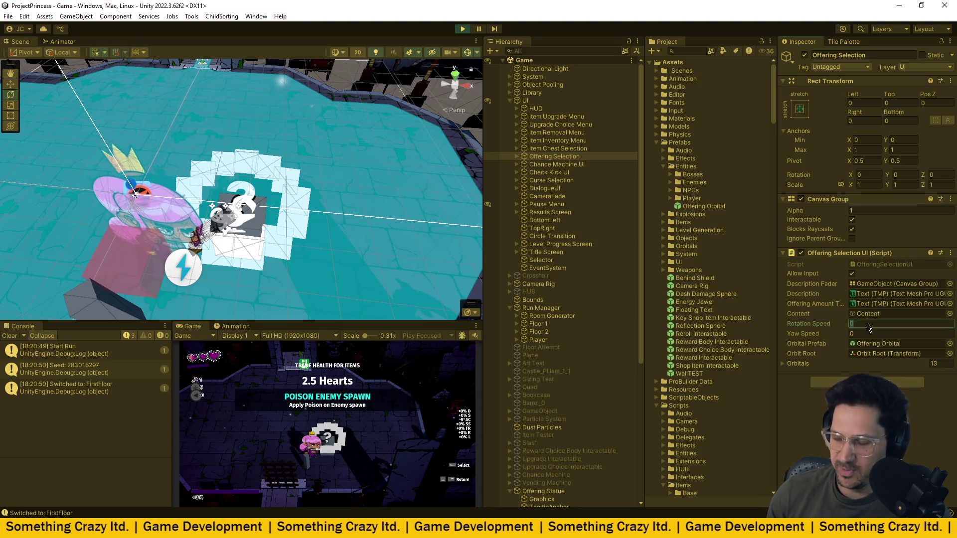
text(50)
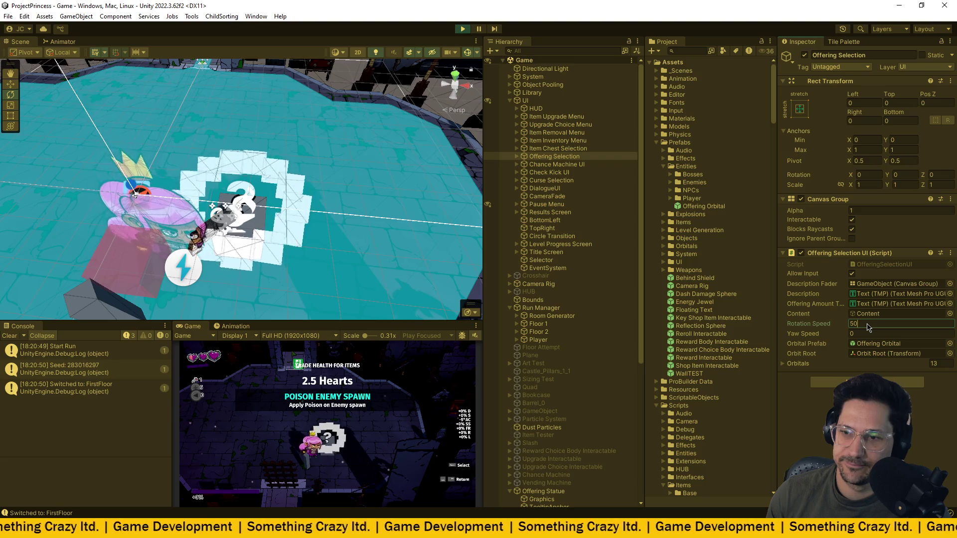
key(Return)
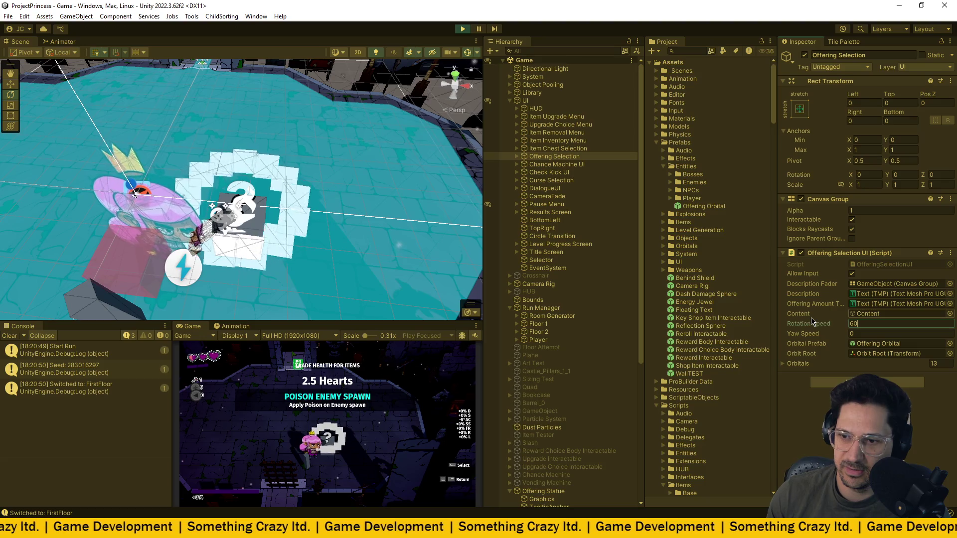
click(864, 334)
text(1)
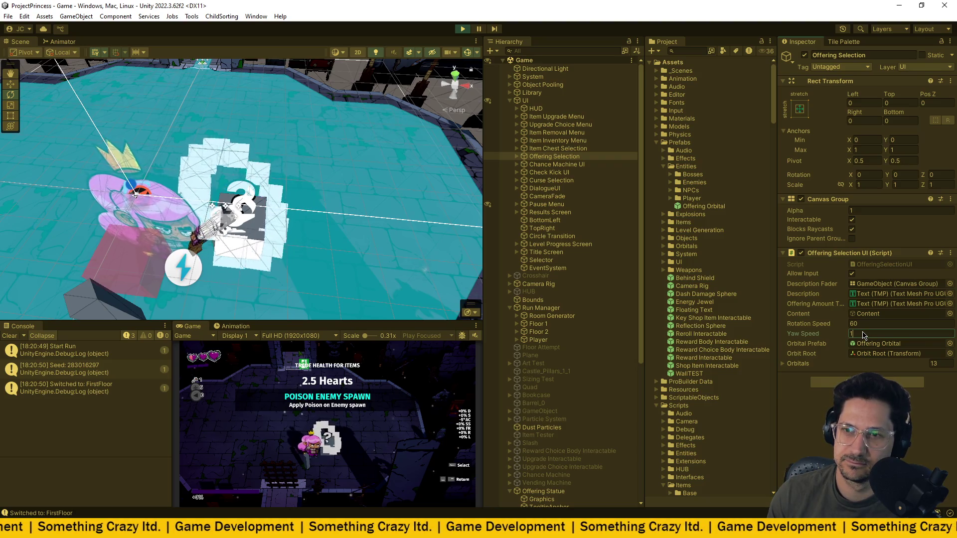
text(a)
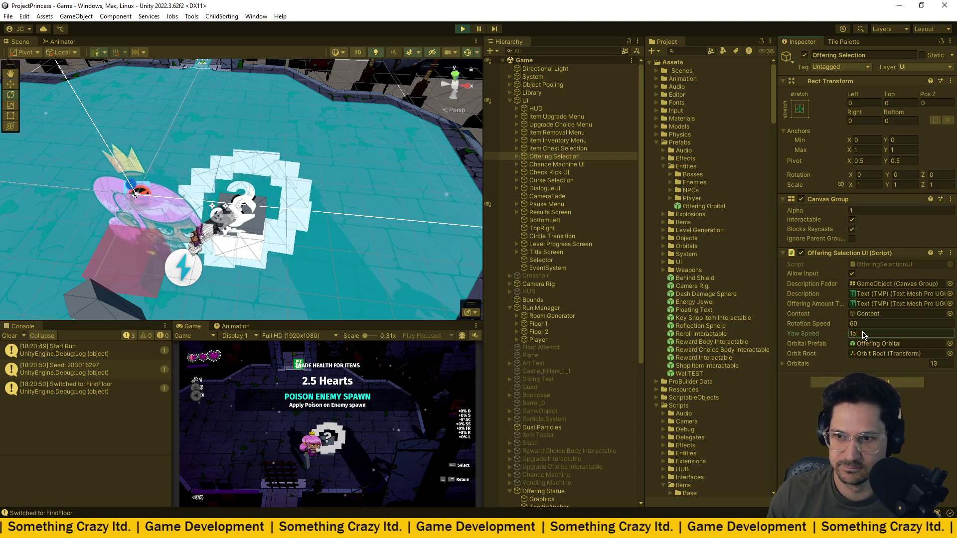
key(BackSpace)
key(Return)
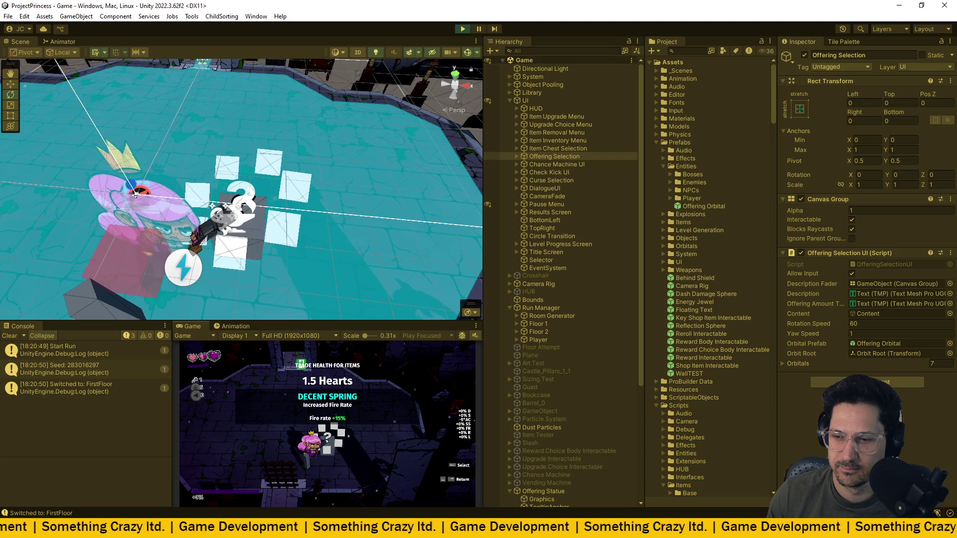
- Walk away from and back to the statue, set Yaw Speed to 0.7, then stop play
key(w)
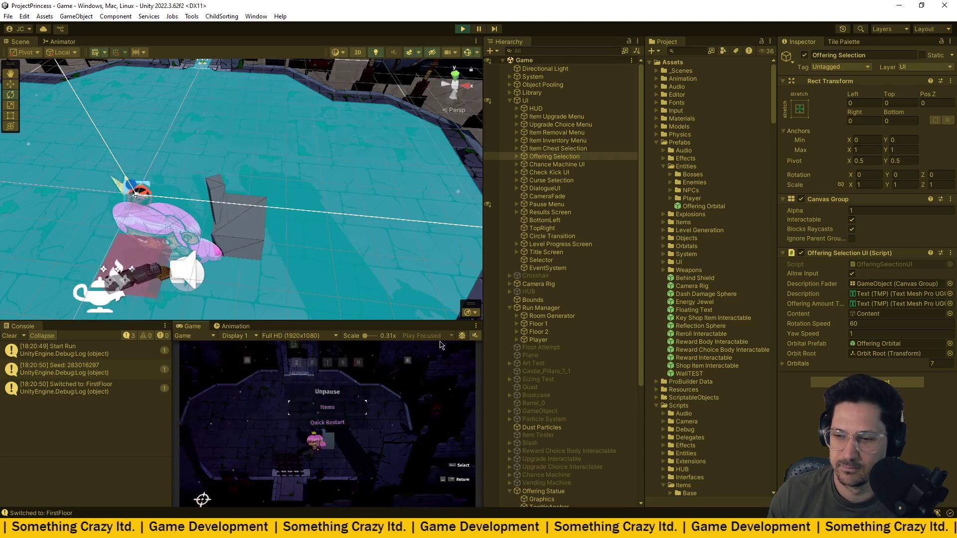
key(s)
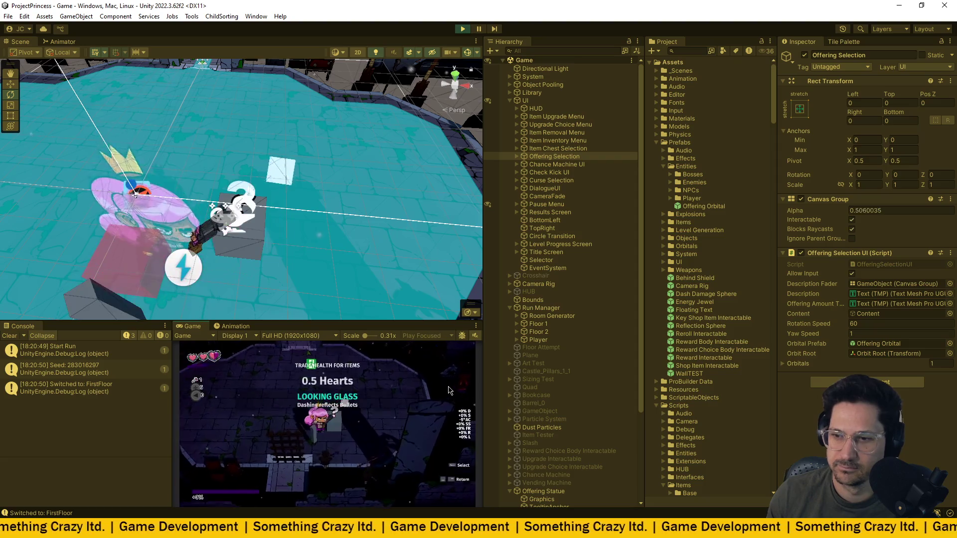
click(877, 333)
text(.7)
key(Return)
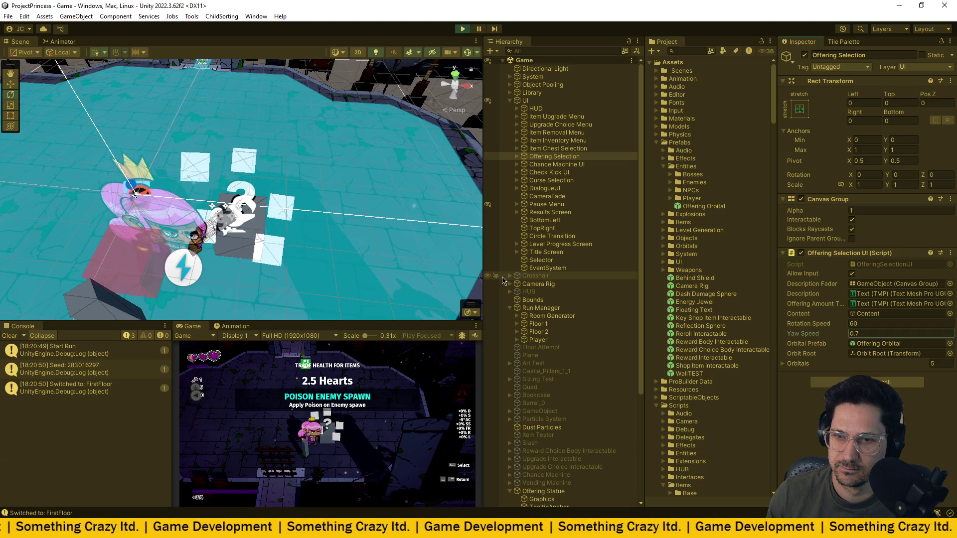
key(ctrl+shift+p)
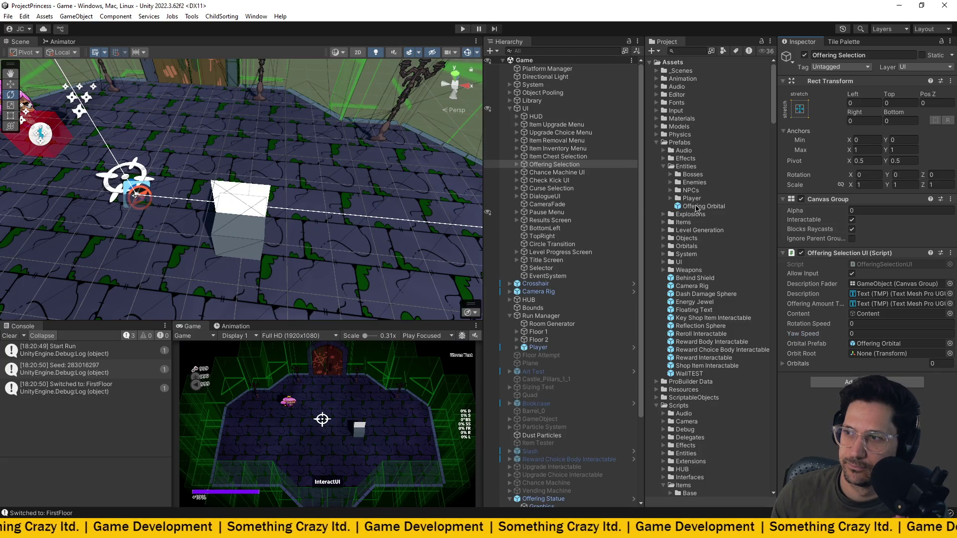
- Switch the Offering Orbital prefab's Square to Simple camera facing, then start the game
double_click(697, 207)
click(539, 81)
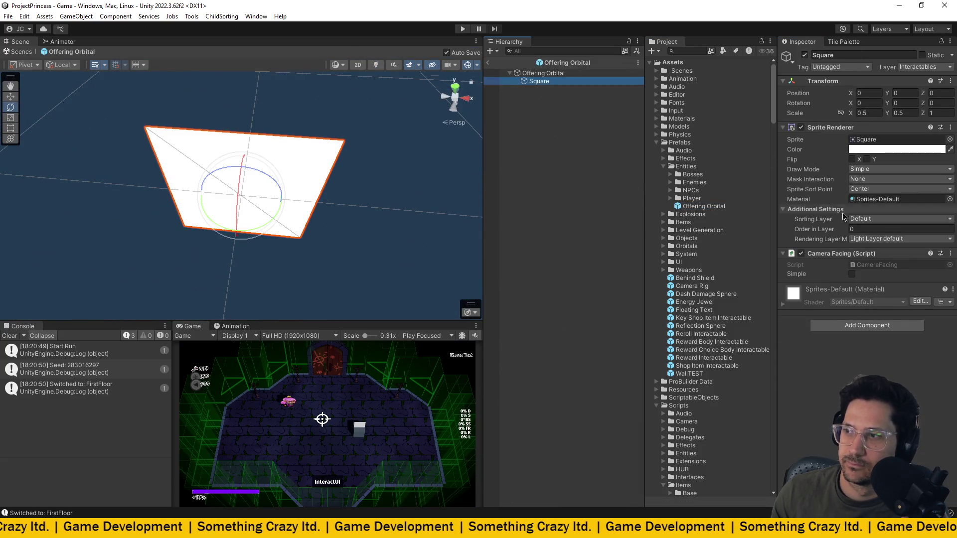
click(852, 274)
click(463, 29)
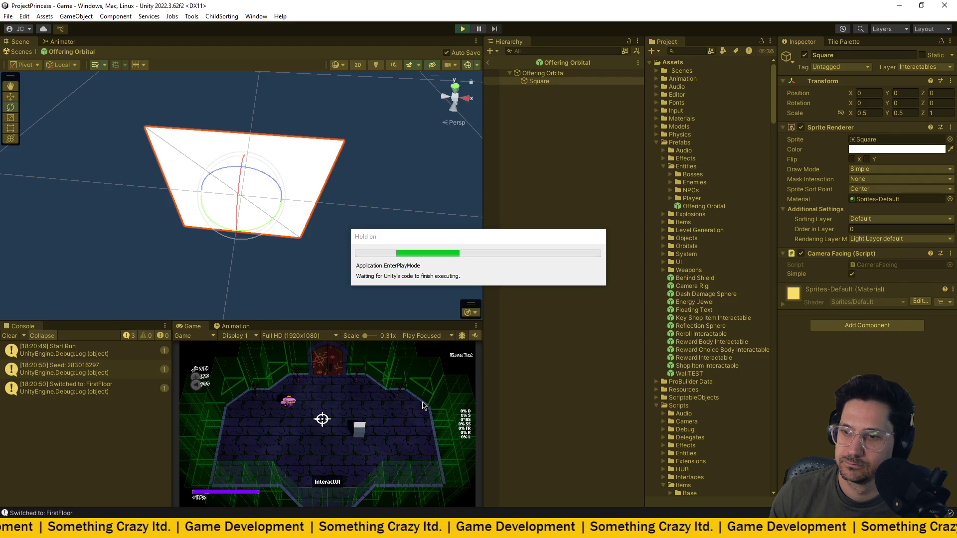
click(489, 66)
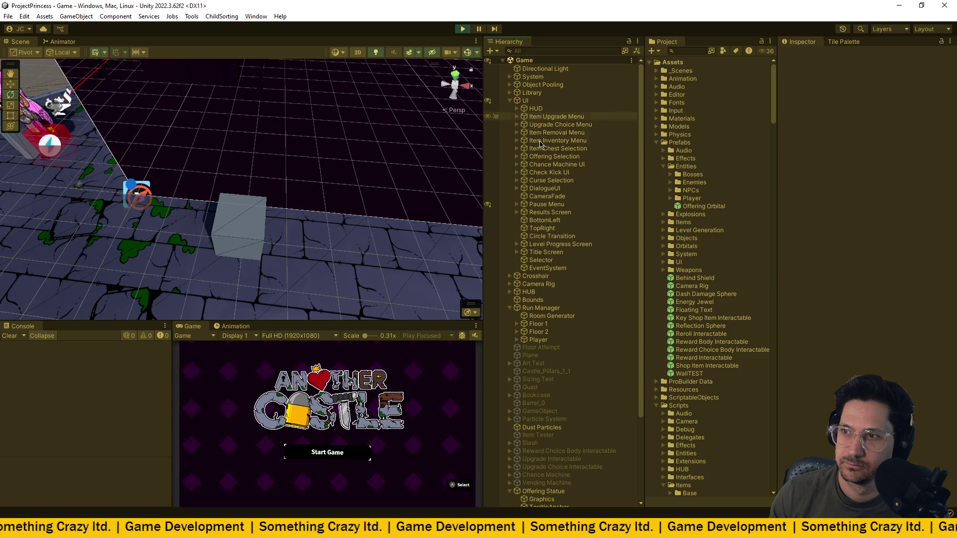
- Give Offering Selection Rotation Speed 60 and Yaw Speed 1, then maximize the Game view
click(550, 157)
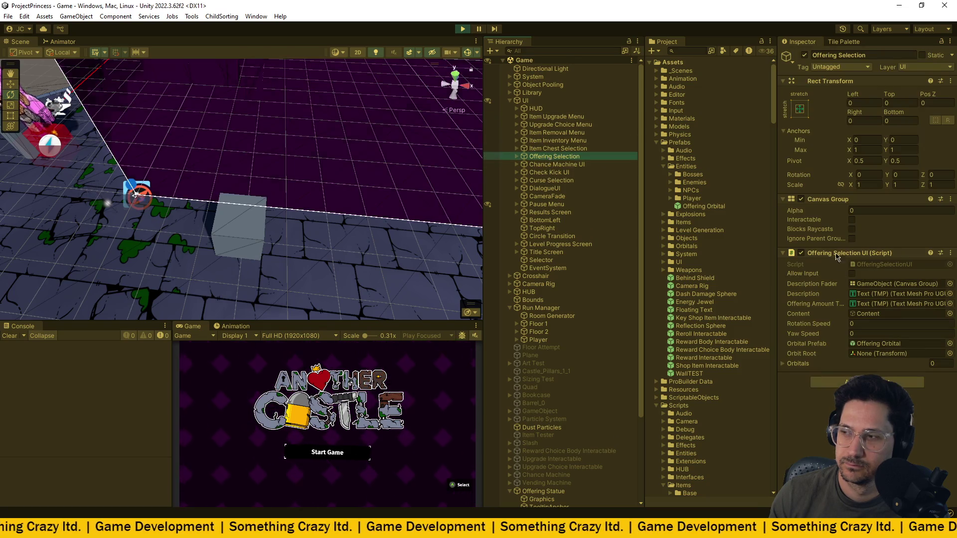
click(865, 325)
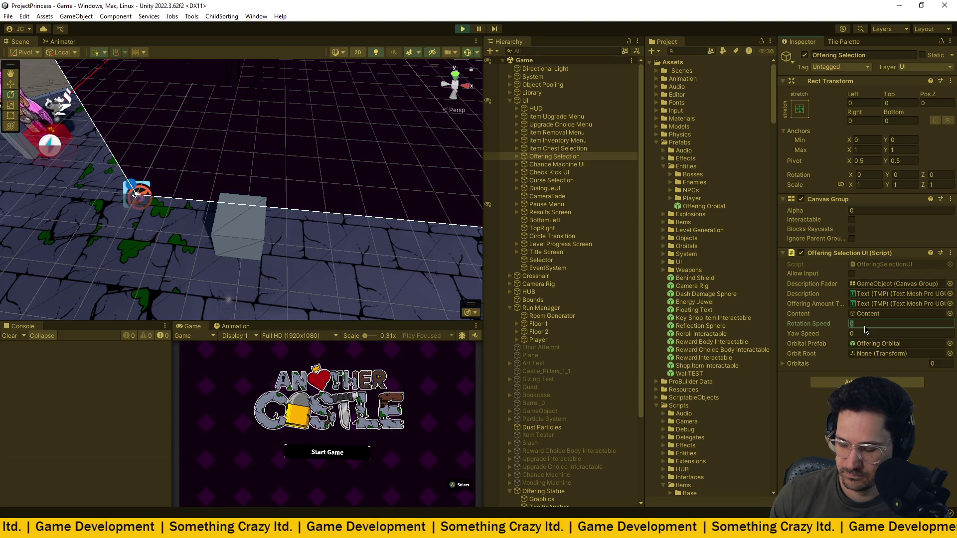
text(60)
key(Tab)
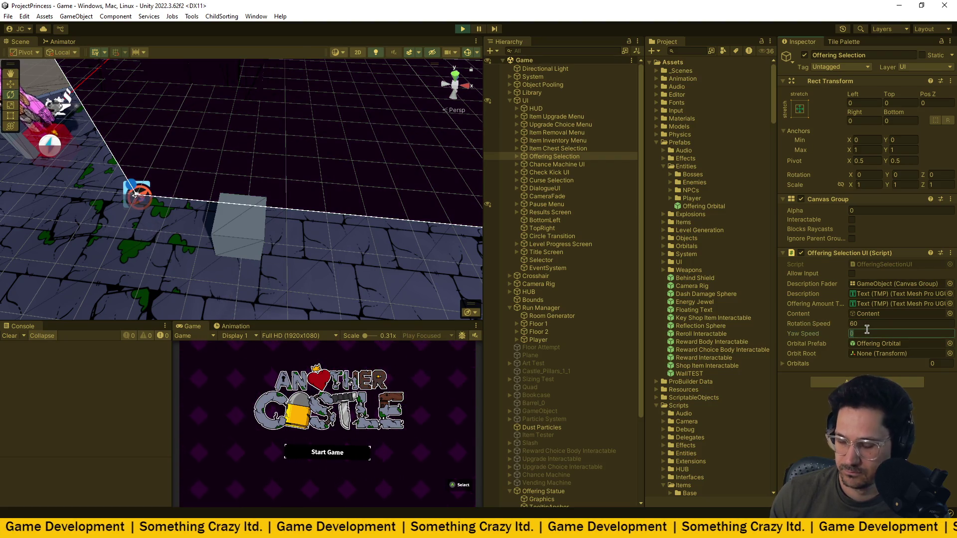
text(1)
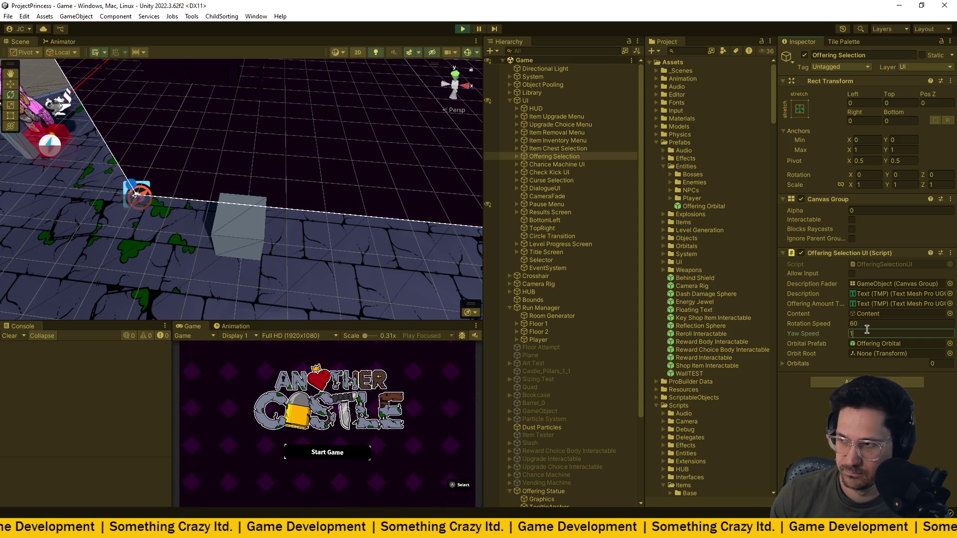
click(477, 327)
click(506, 363)
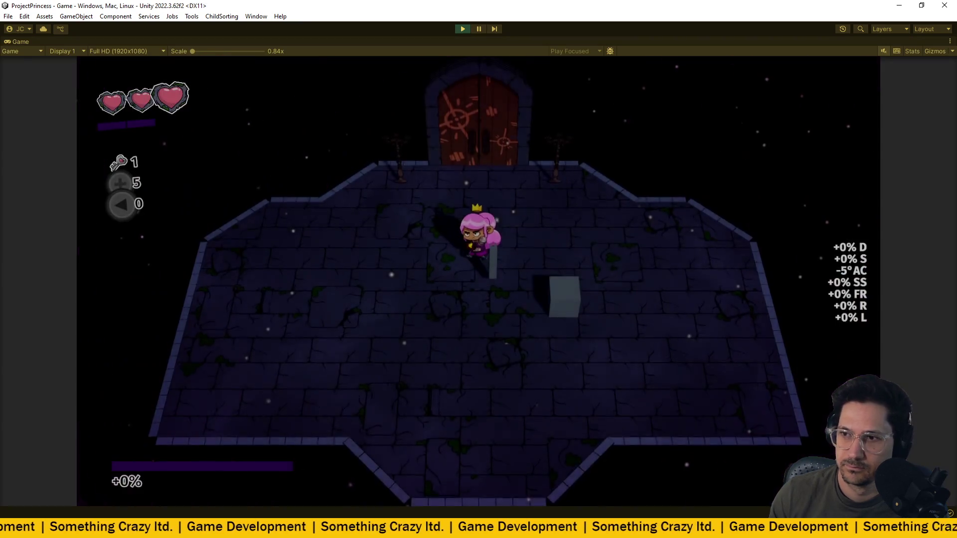
- Walk the princess through the castle door and foyer to the offering pedestals, then exit Play mode
key(w)
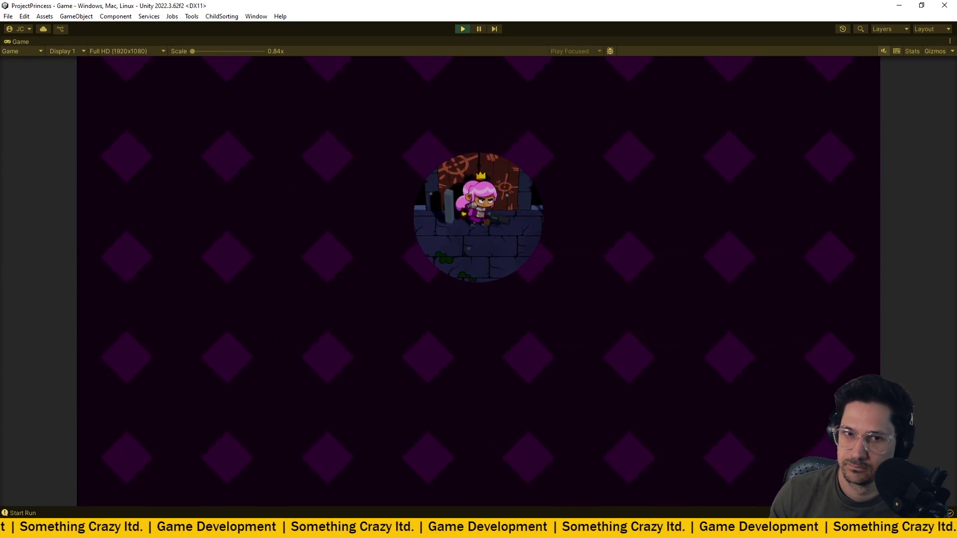
key(space)
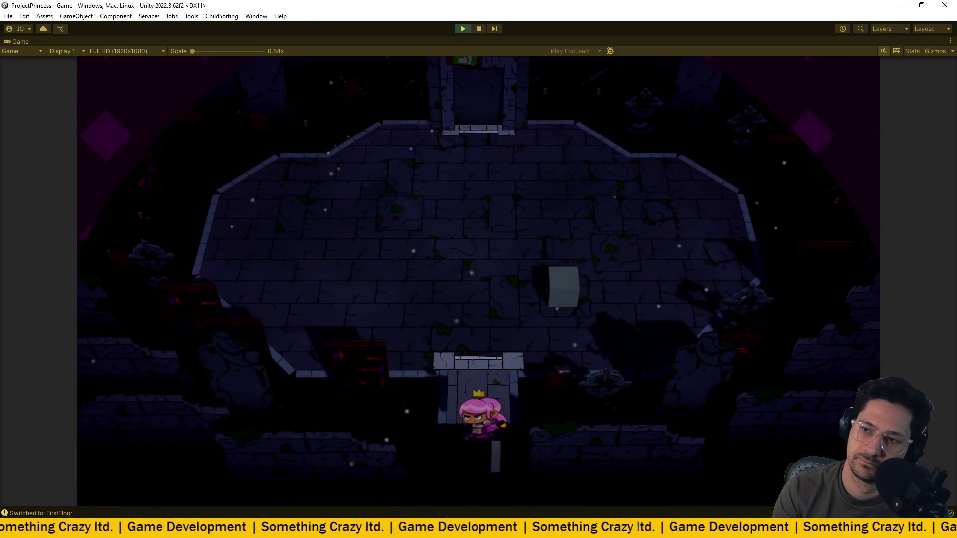
key(w)
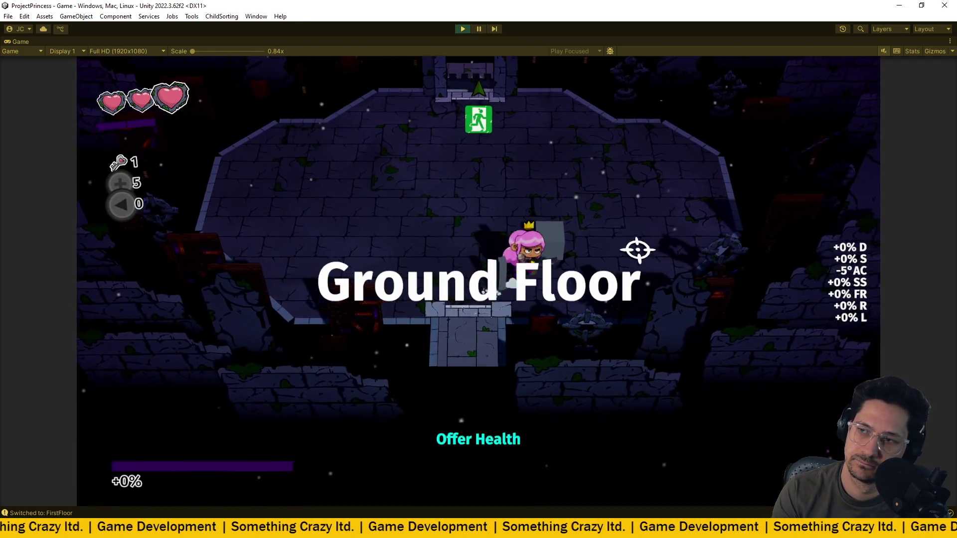
key(w)
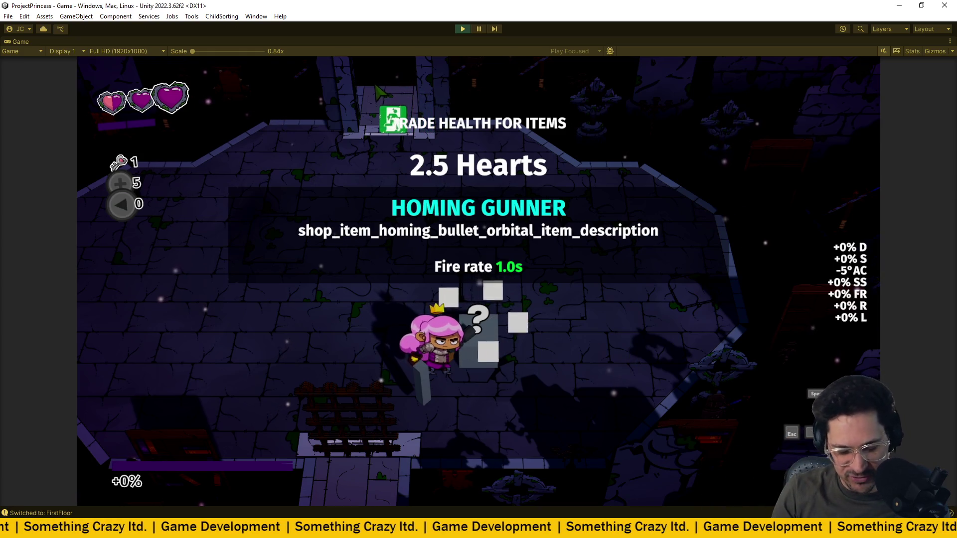
key(ctrl+p)
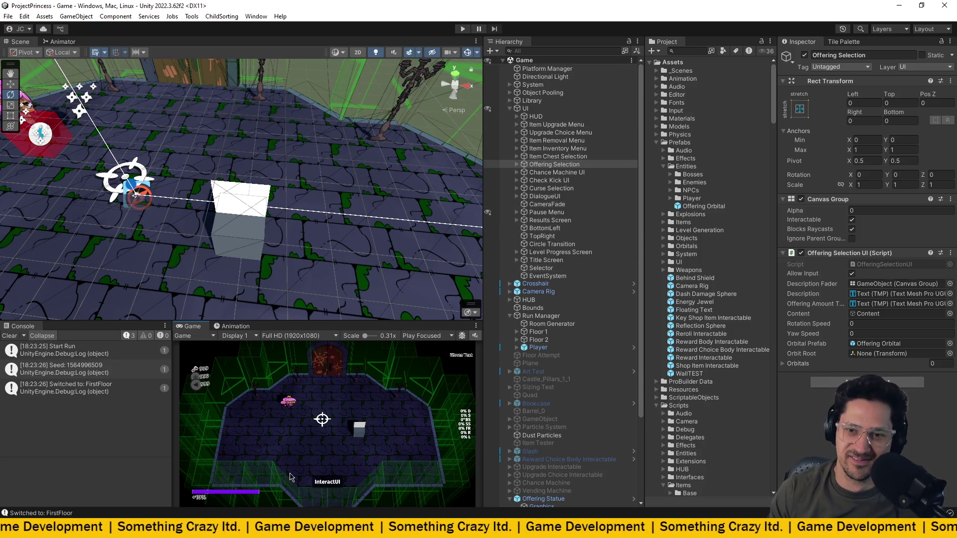
- Clear the logged errors from the Console window
click(10, 336)
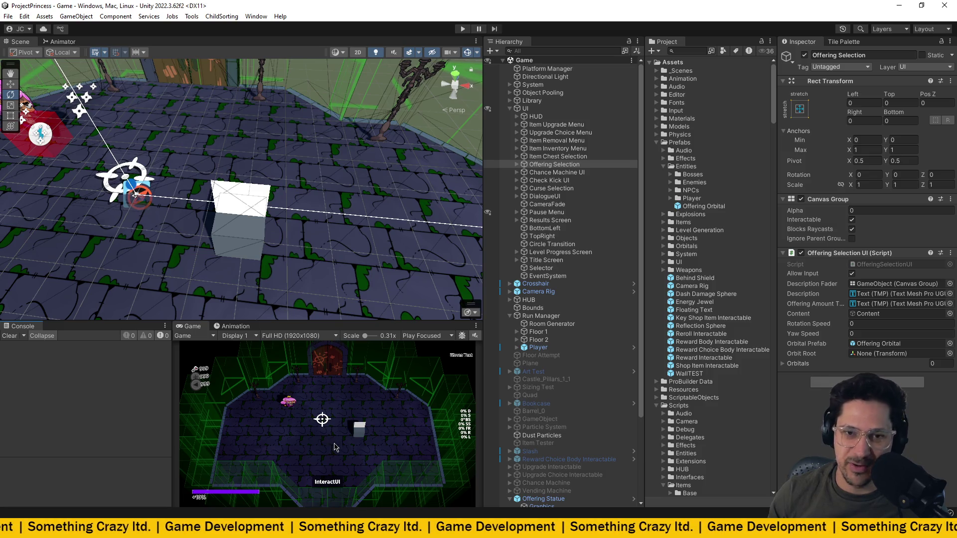
mouse_move(340, 529)
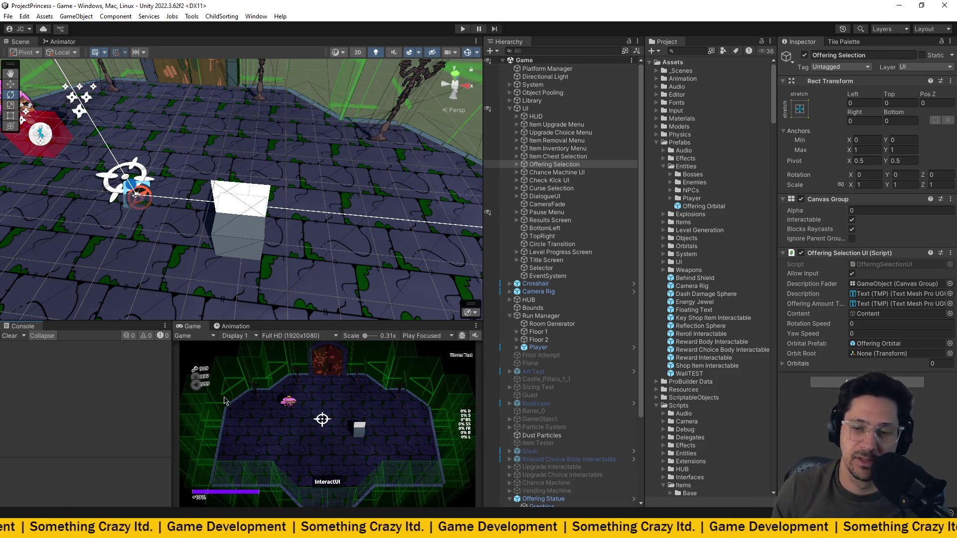
click(349, 530)
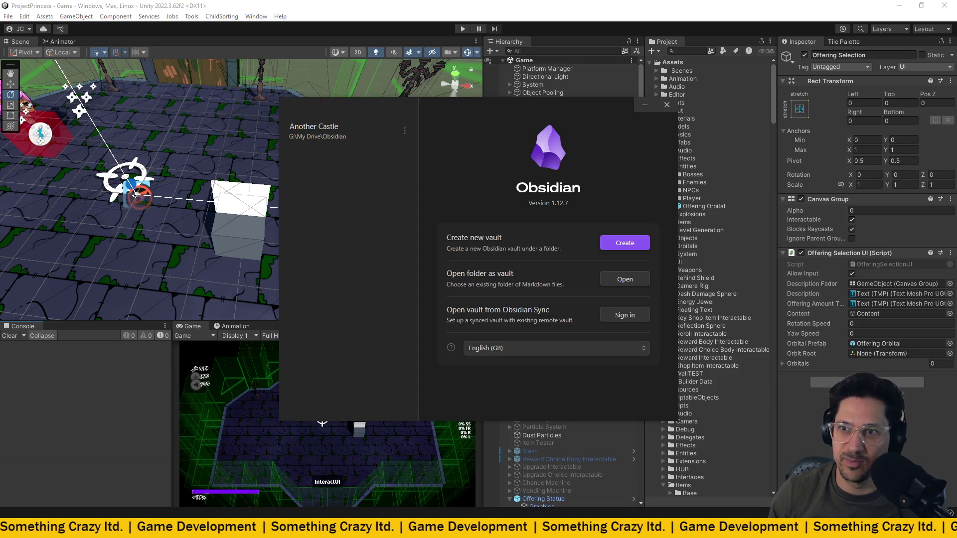
click(666, 105)
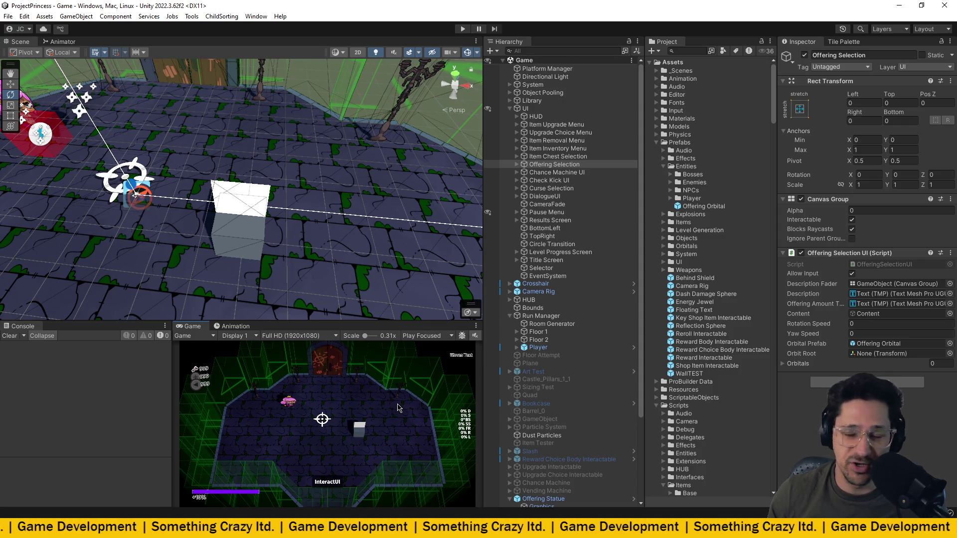
- Enter Rotation Speed 60 and Yaw Speed .75 on Offering Selection and save the scene
click(886, 324)
text(60)
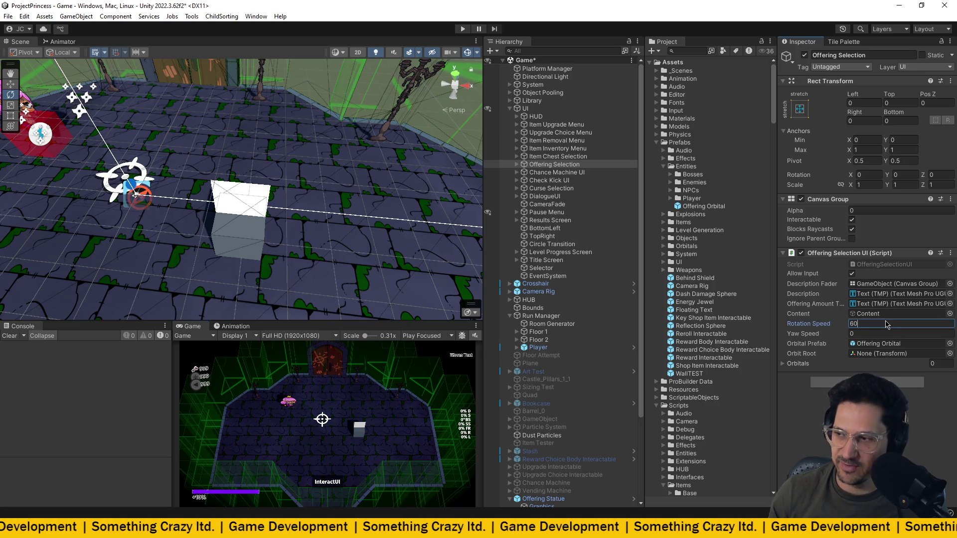
click(882, 336)
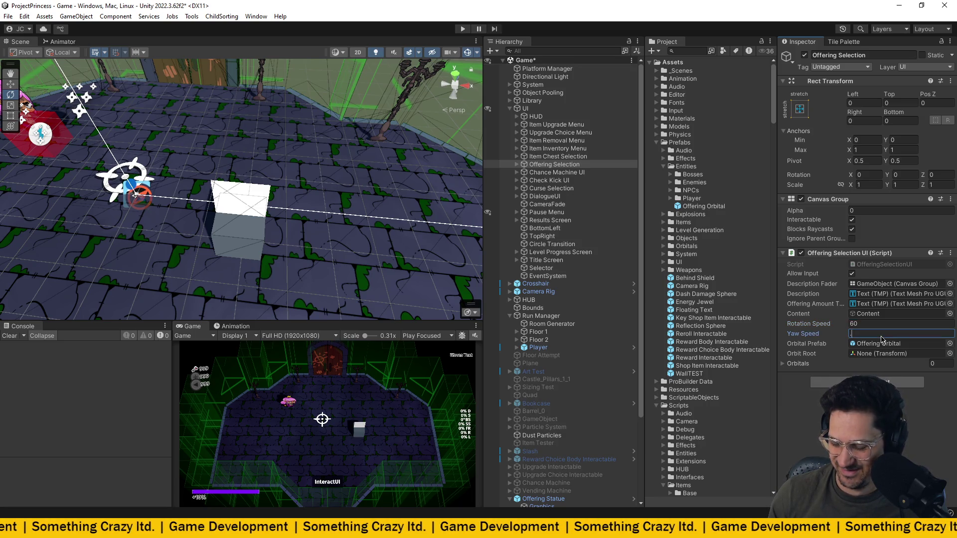
text(0.75)
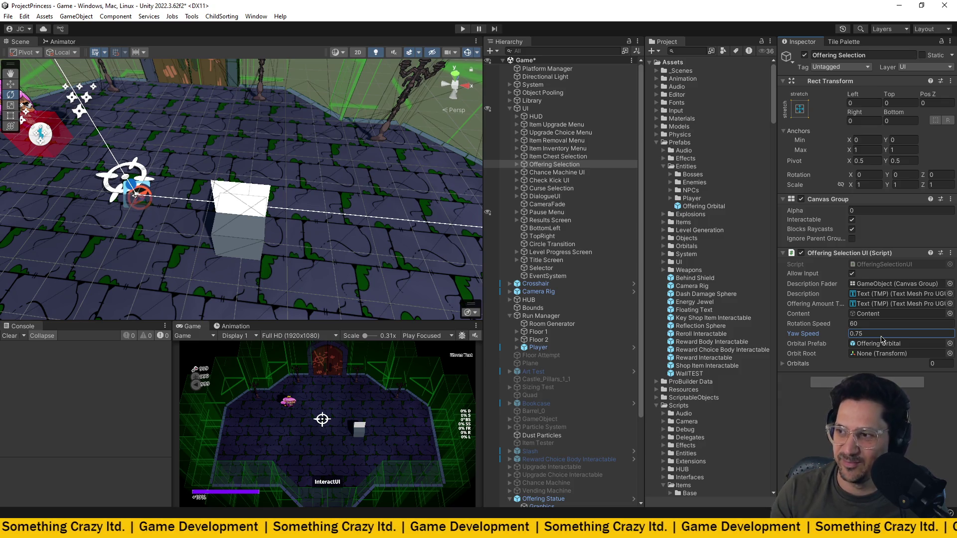
key(ctrl+s)
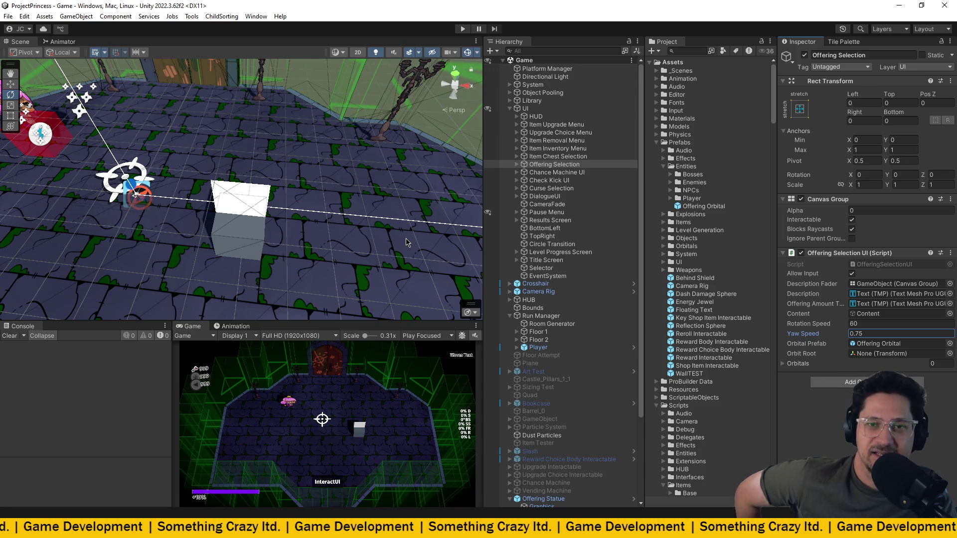
key(alt+Tab)
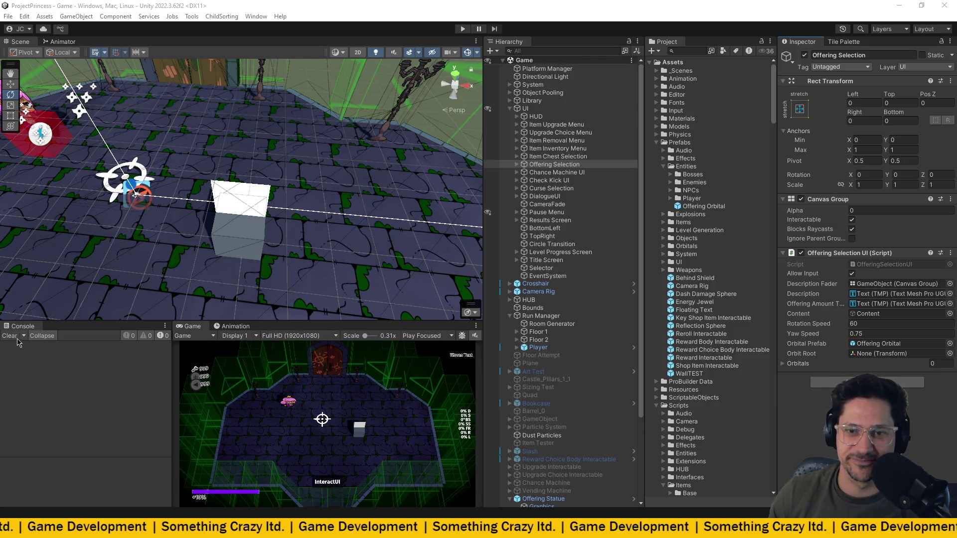
key(Tab)
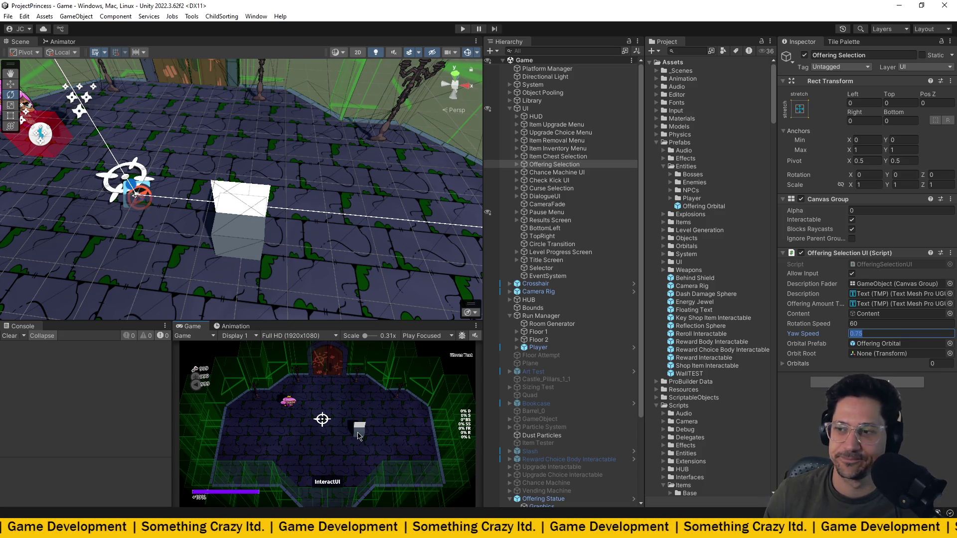
- Commit 0.75 as the Offering Selection UI's Yaw Speed
key(Return)
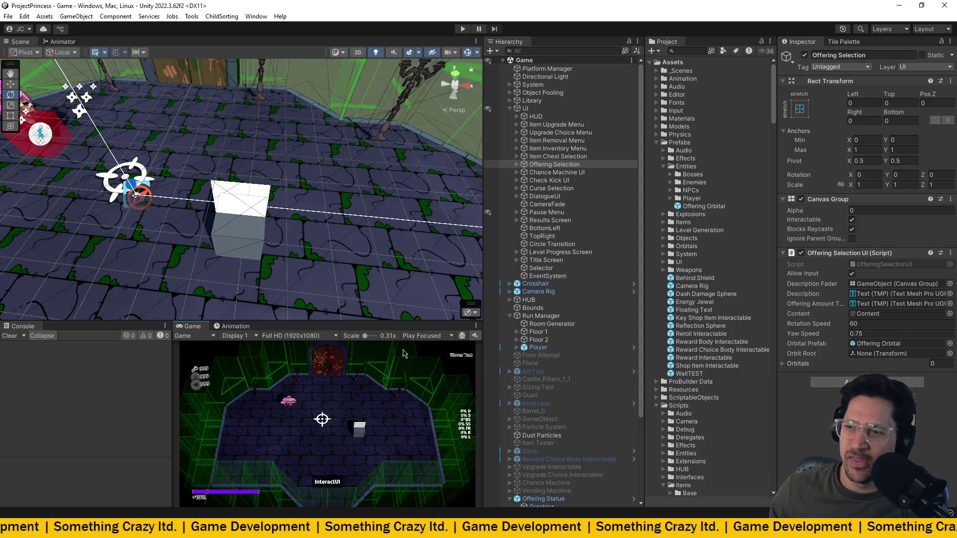
- Set the Game view to Play Maximized and enter Play mode
click(428, 336)
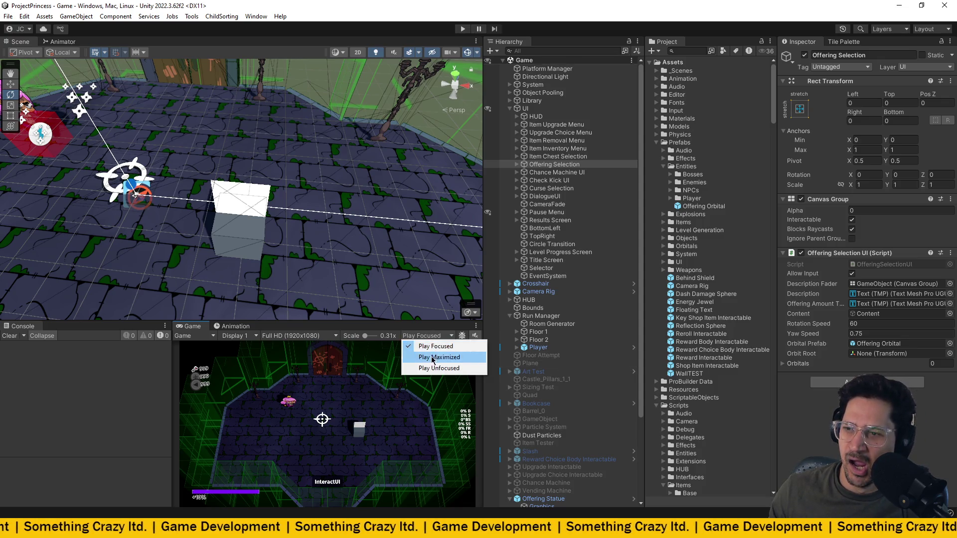
click(422, 355)
click(463, 29)
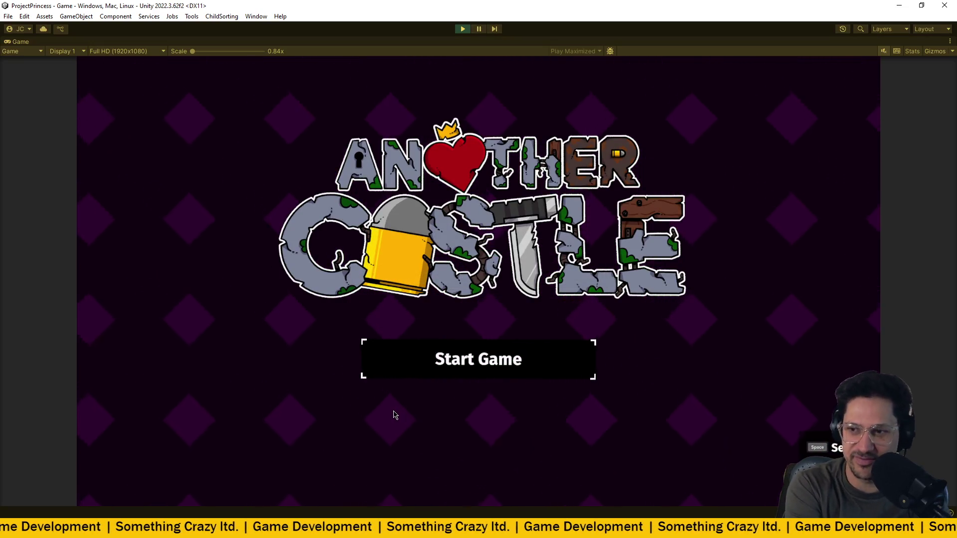
- Walk the princess from the door to the offering block, stop playing, and return to VS Code
key(d)
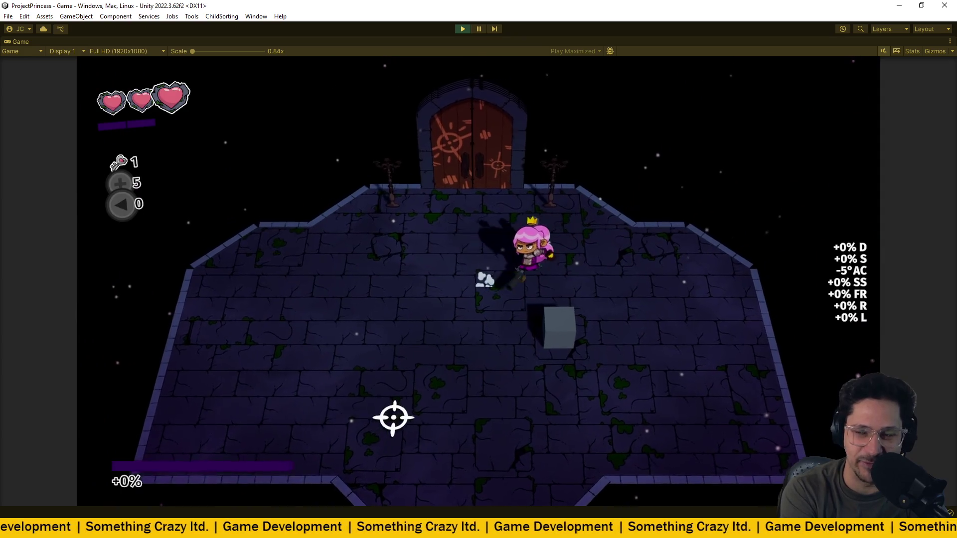
key(w)
key(e)
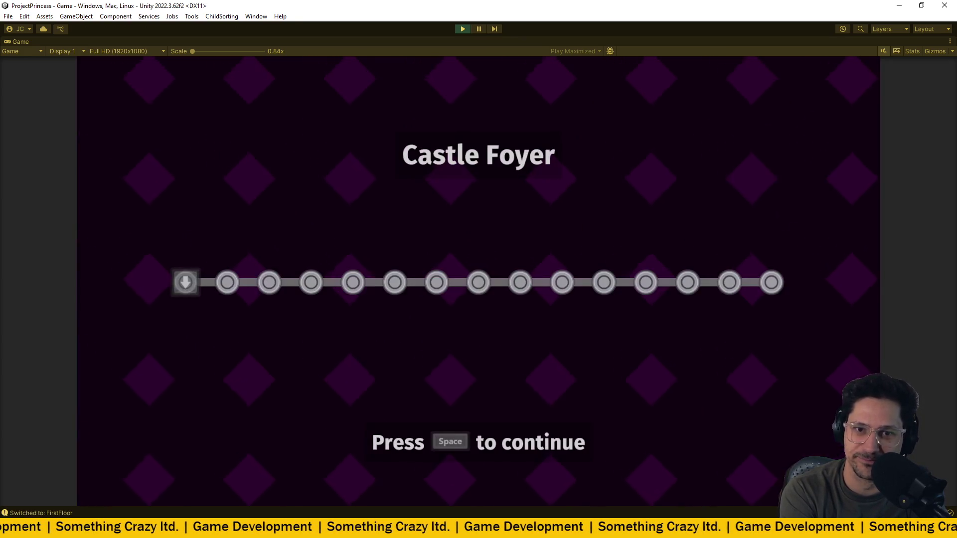
key(space)
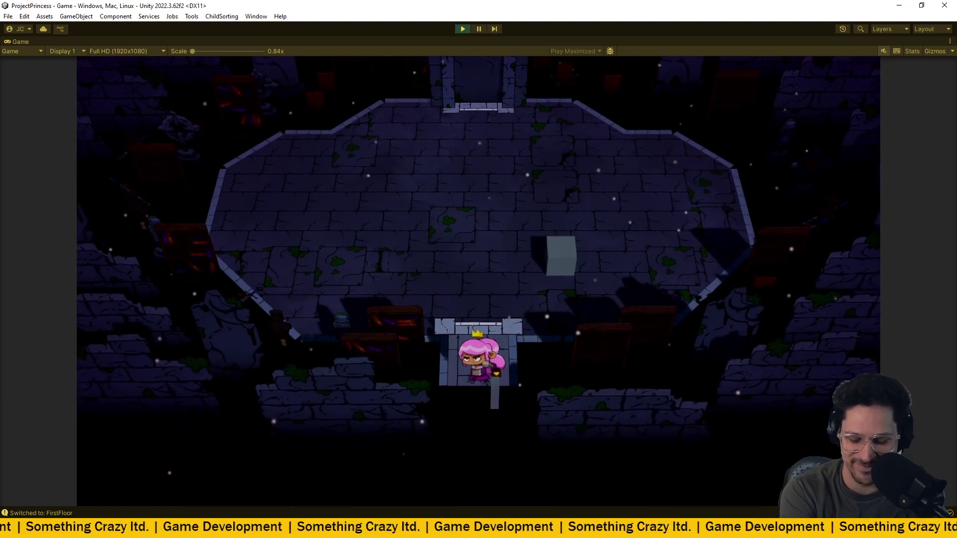
key(w)
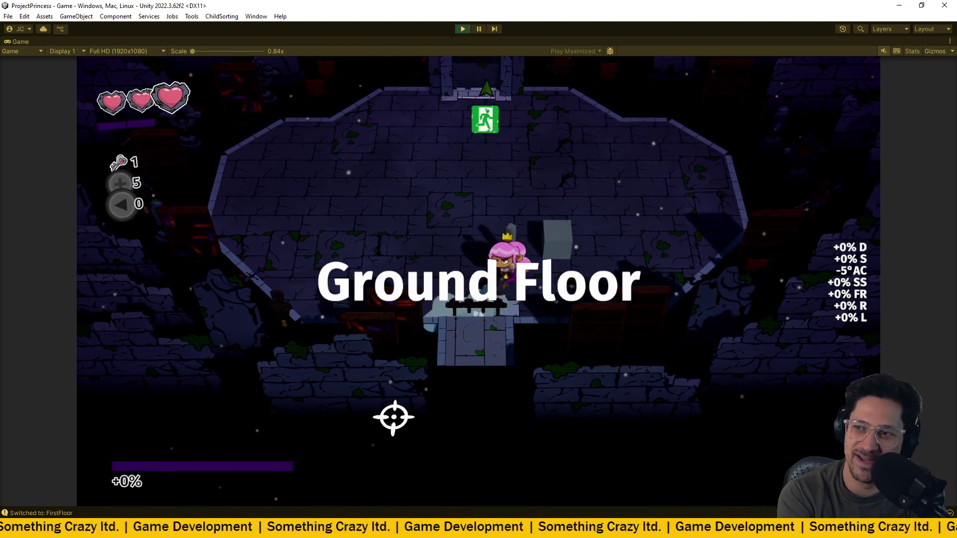
key(a)
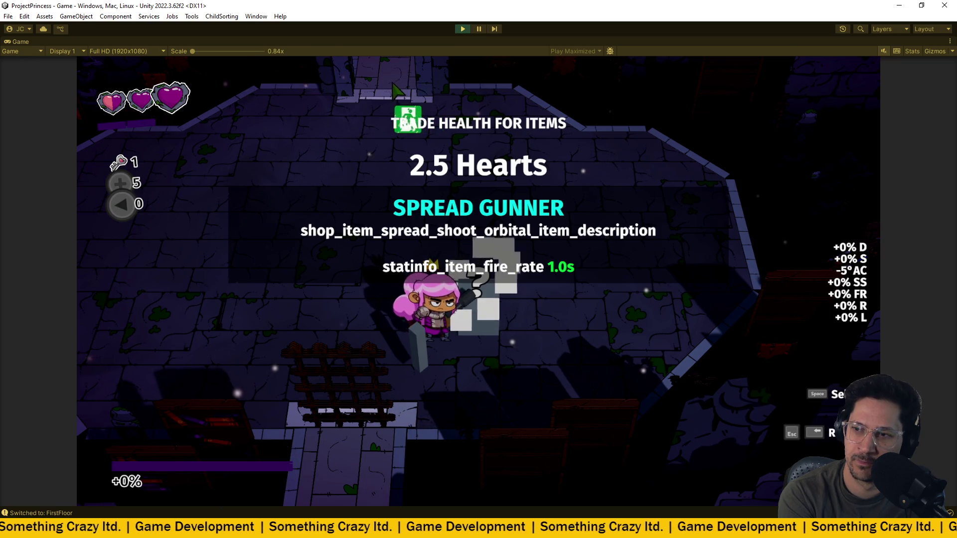
key(ctrl+p)
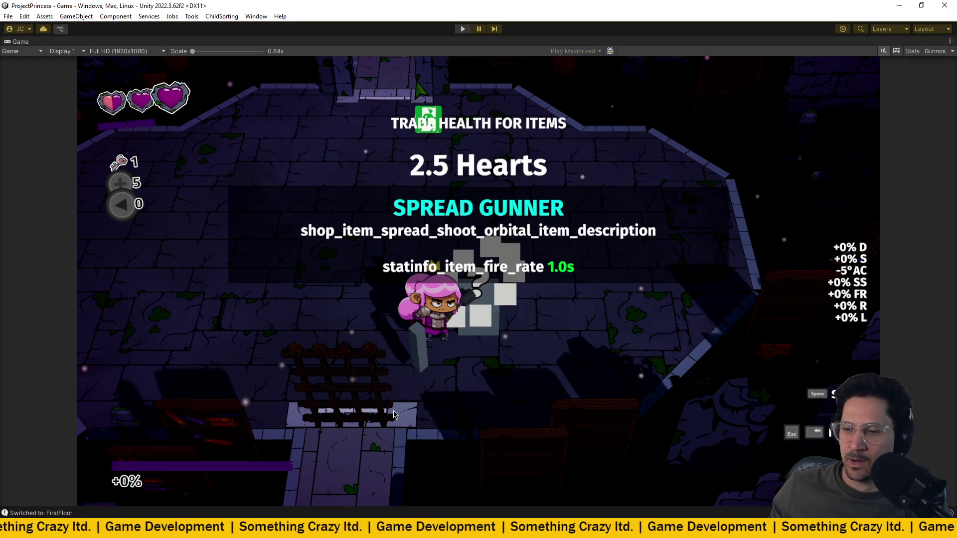
key(alt+Tab)
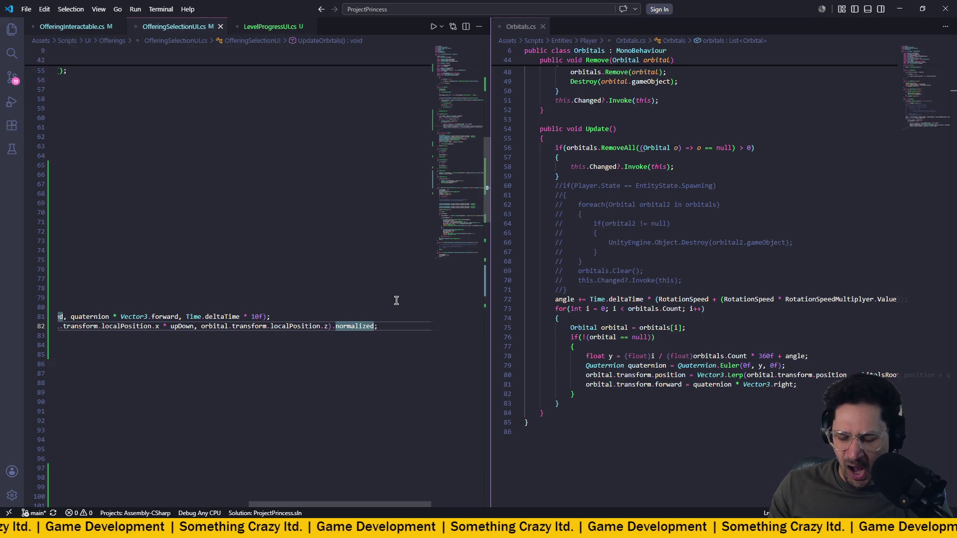
- Append '* 1.5f' after .normalized on line 82, save the script, and return to Unity
text(* )
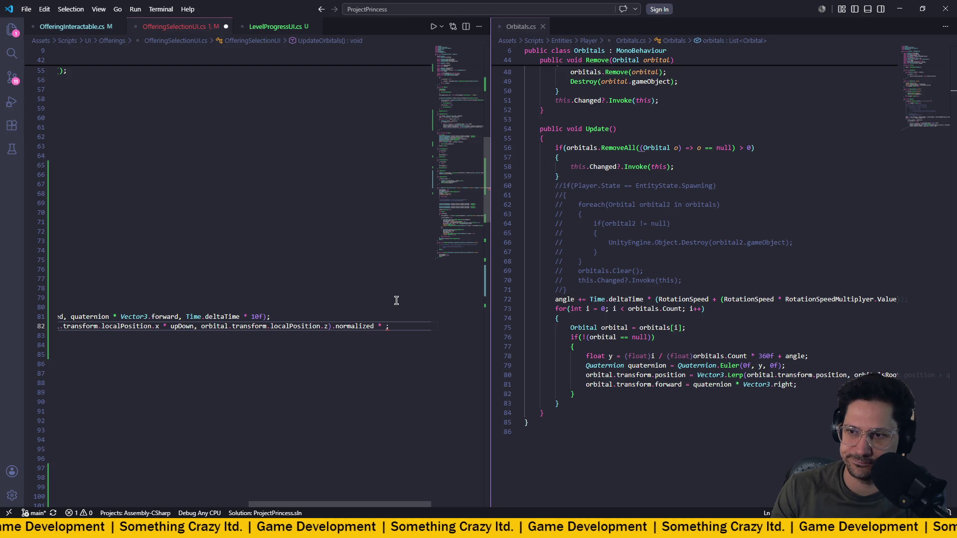
text(1.)
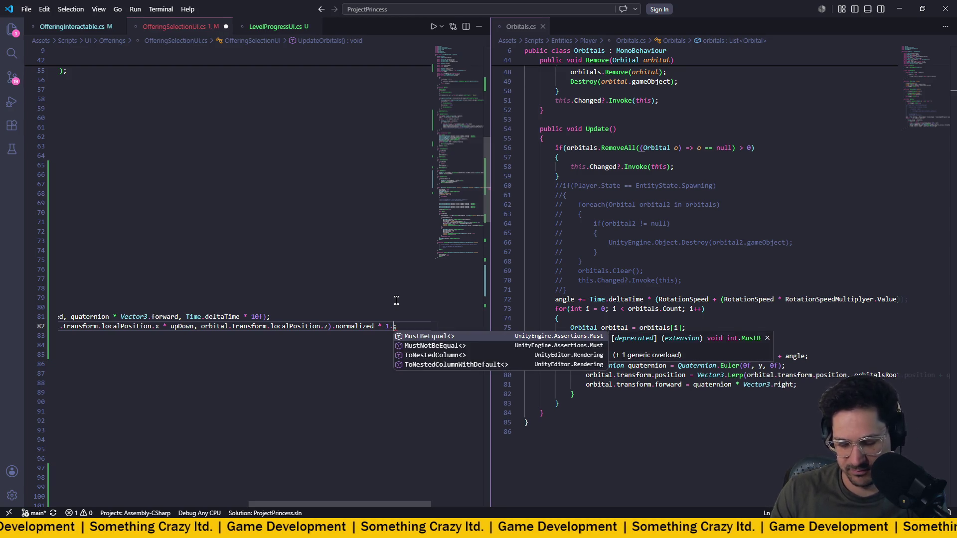
text(5f)
key(ctrl+s)
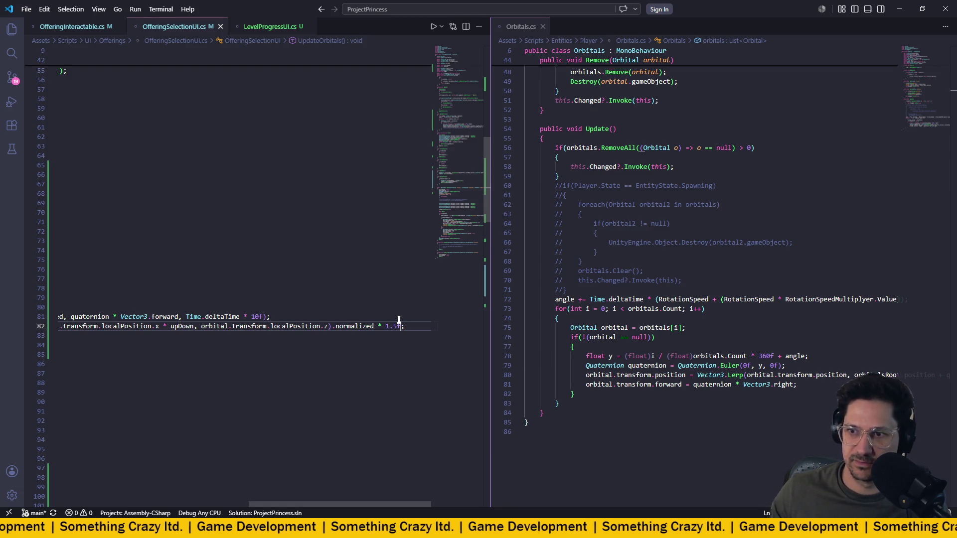
key(alt+Tab)
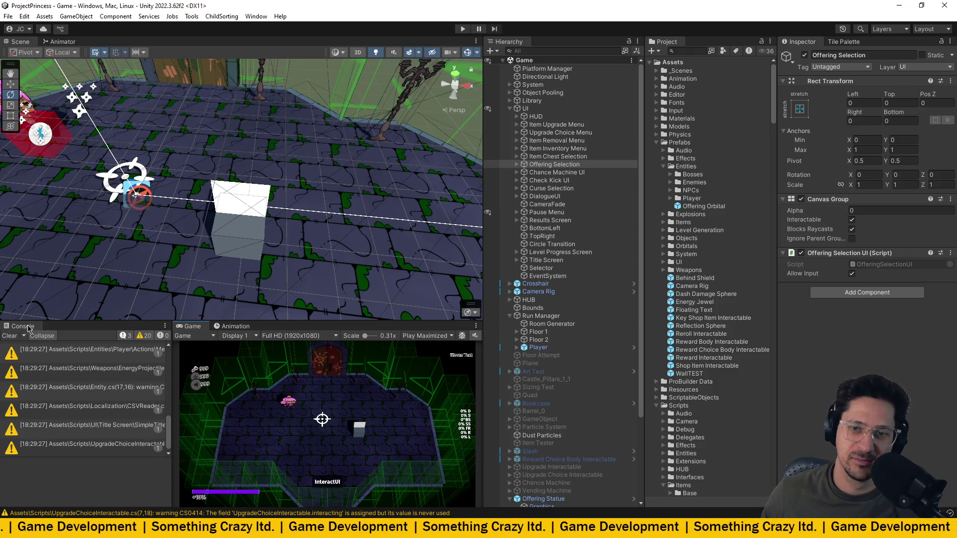
- Clear console warnings, playtest up to the Delete Key offering to check the wider orbit, then stop
click(9, 336)
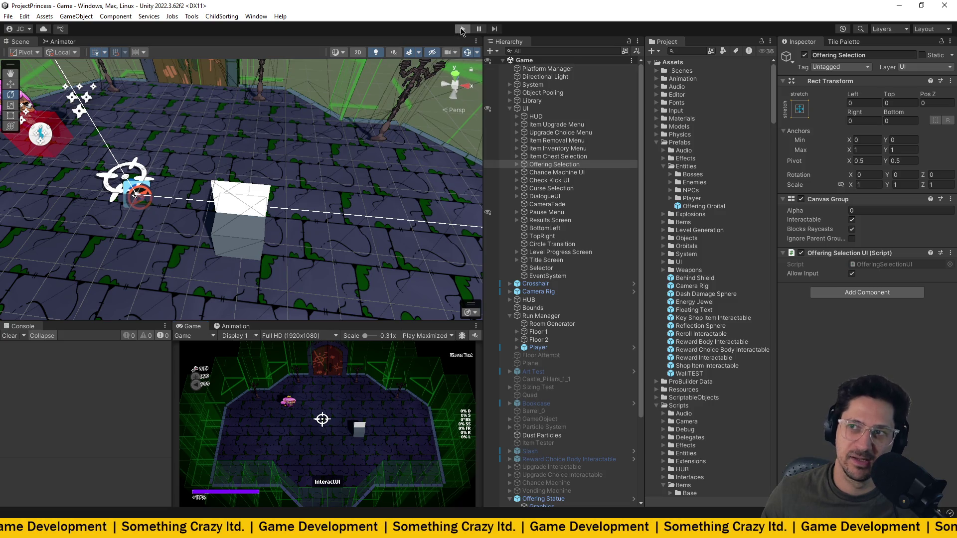
click(463, 29)
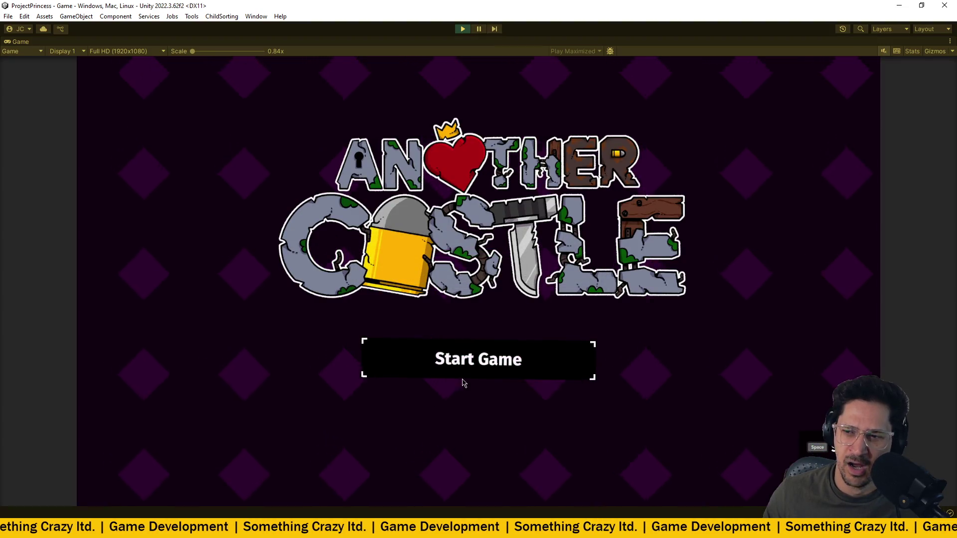
key(Return)
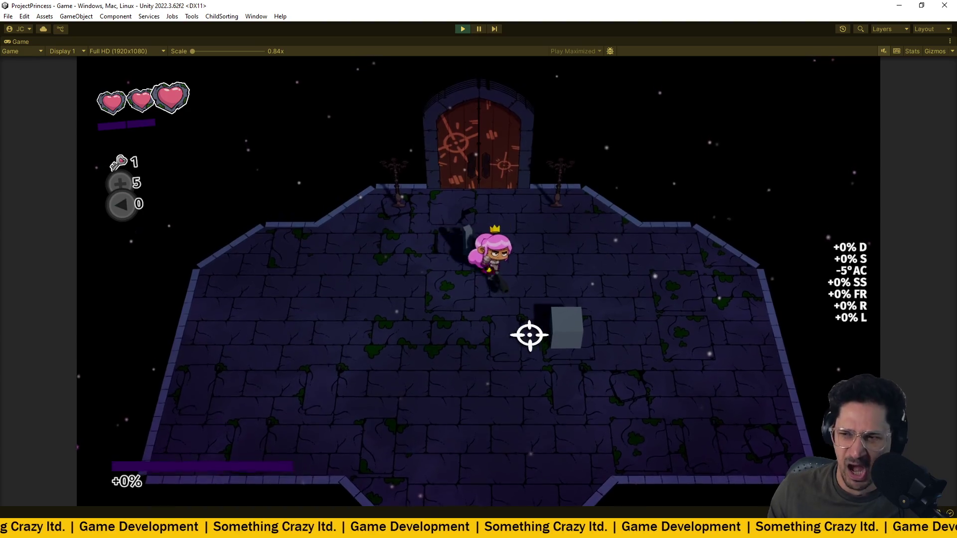
key(w)
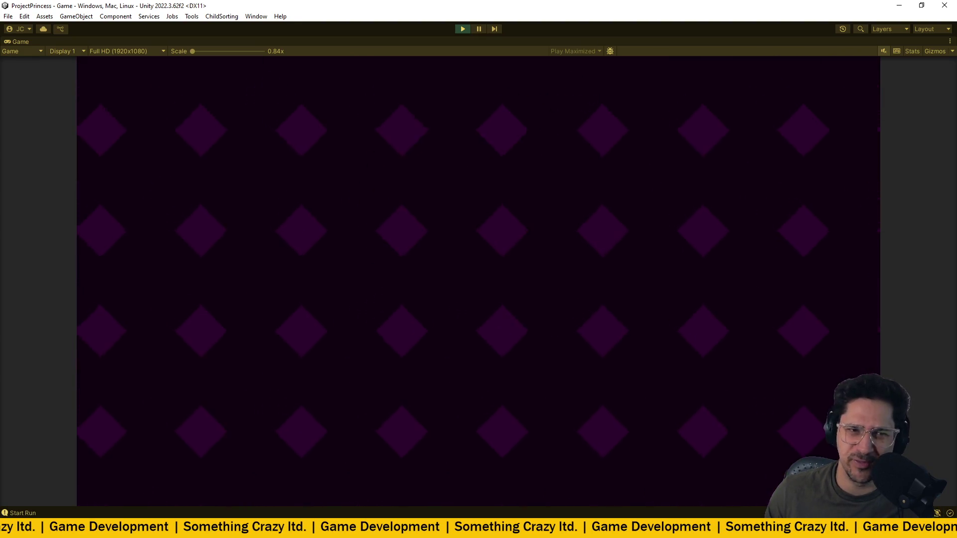
key(space)
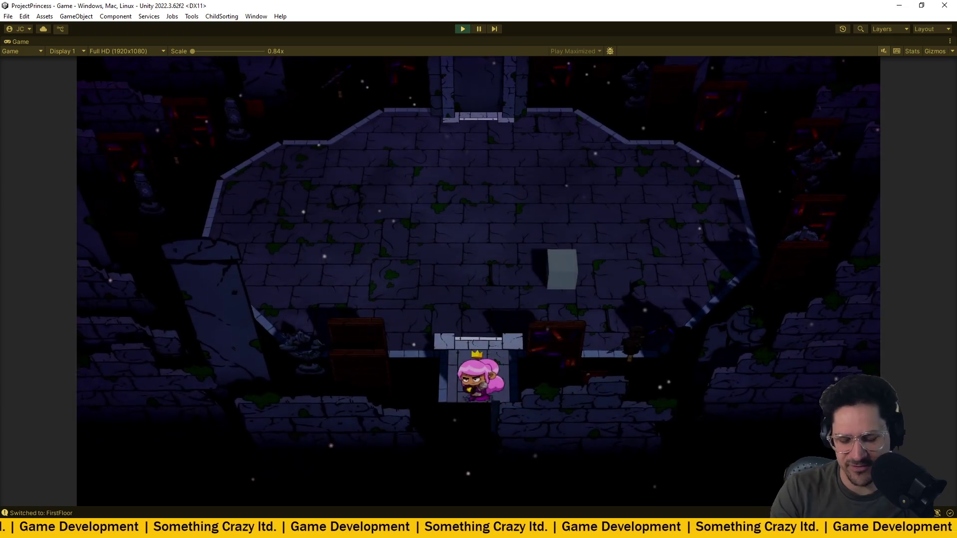
key(w)
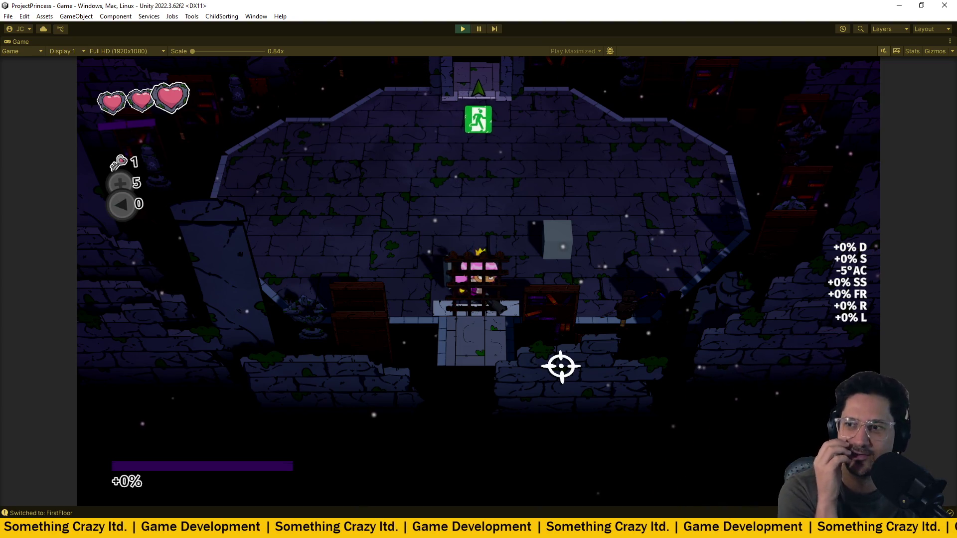
key(e)
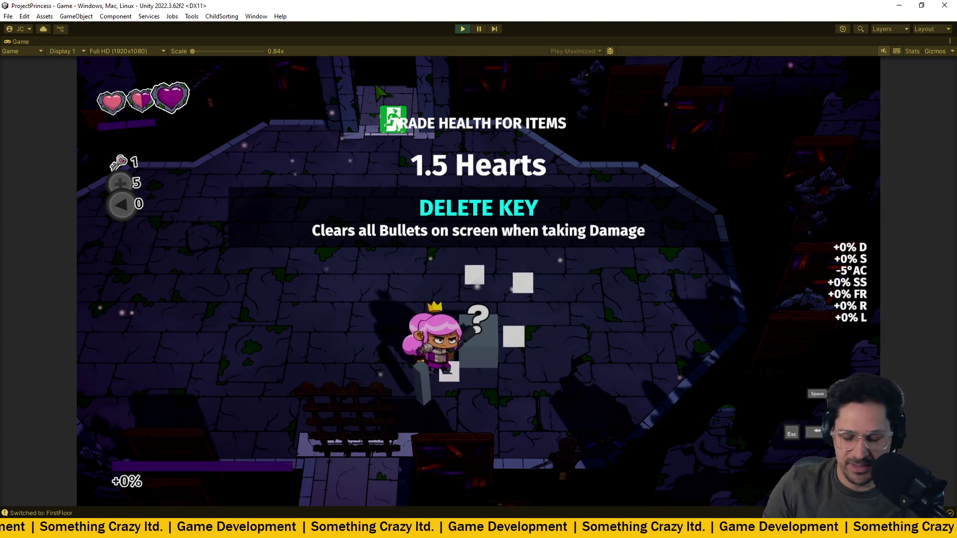
key(ctrl+p)
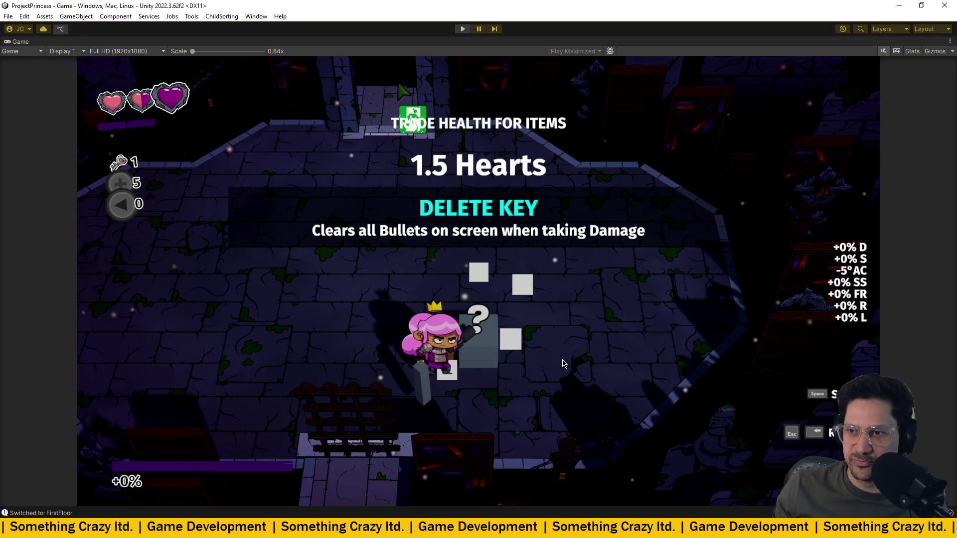